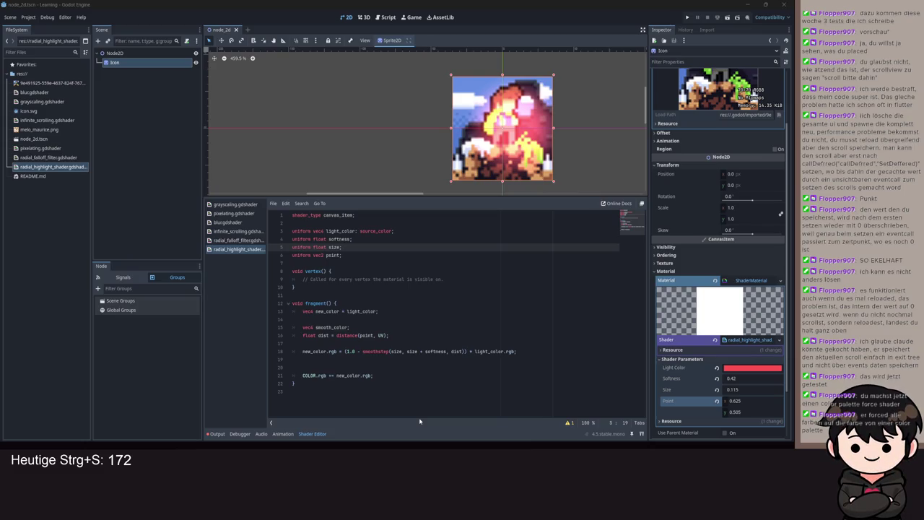
- Declare light_color as a 10-entry vec4 array and save the shader
left_click(318, 234)
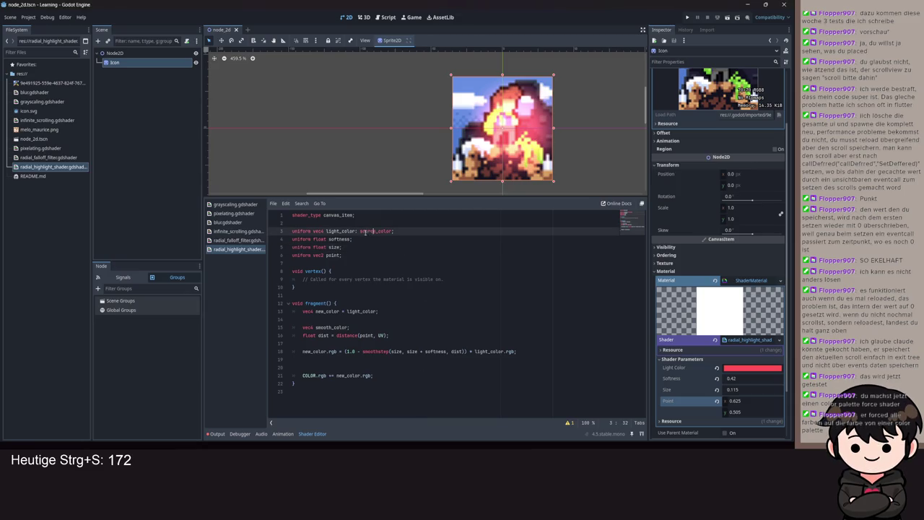
left_click(313, 231)
type("in")
key("BackSpace")
key("BackSpace")
type("[]")
key("ctrl+s")
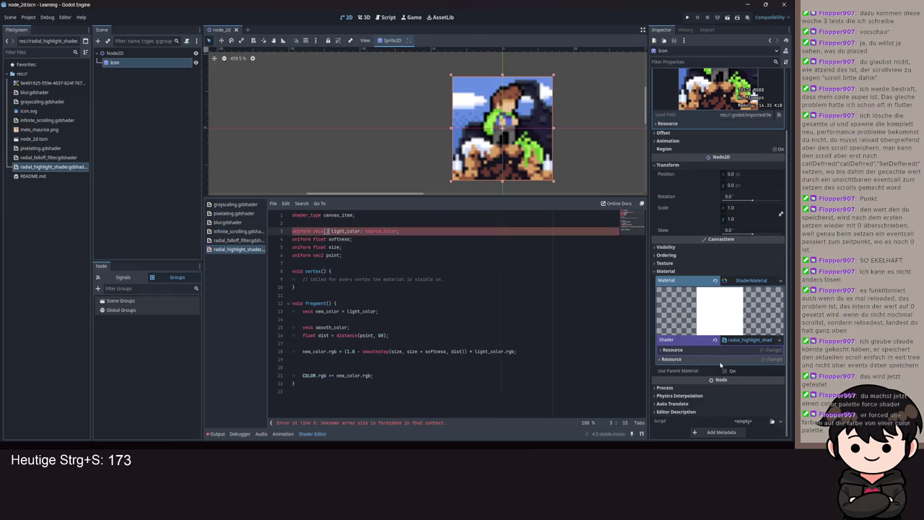
key("BackSpace")
key("BackSpace")
type("[]")
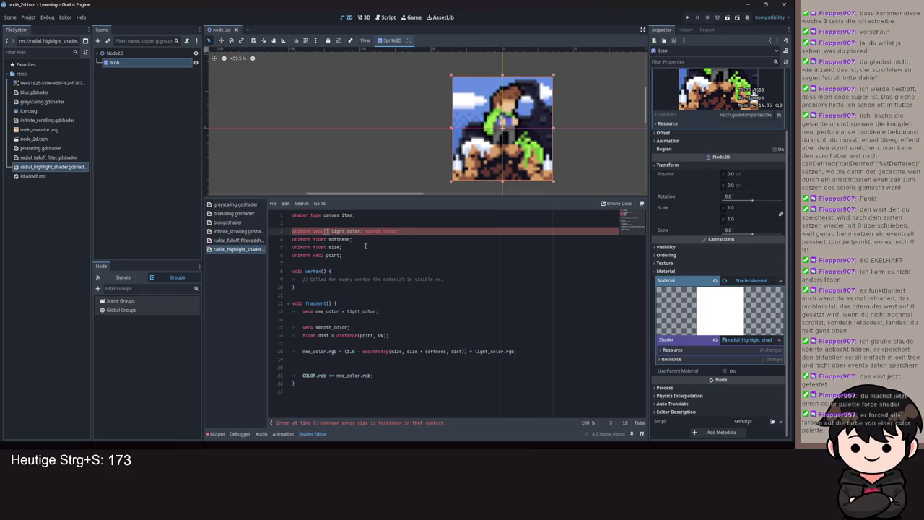
type("10")
key("ctrl+s")
- Index light_color with [0] on lines 13 and 18, save, and expand the ten Light Color slots
left_click(377, 312)
type("[0")
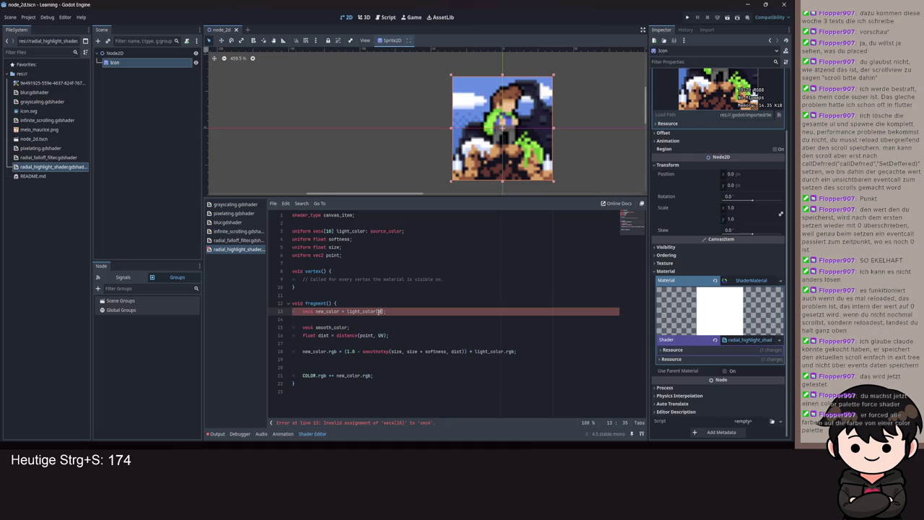
left_click(503, 351)
type("[0")
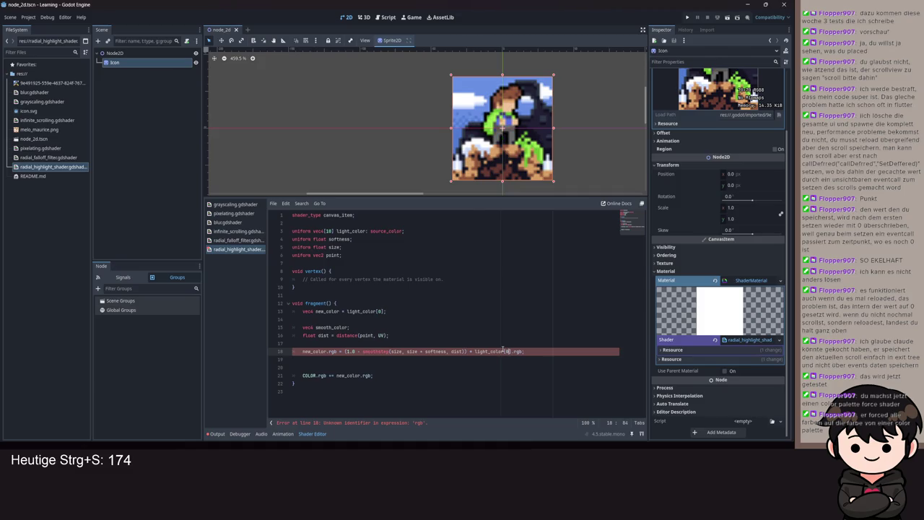
left_click(750, 368)
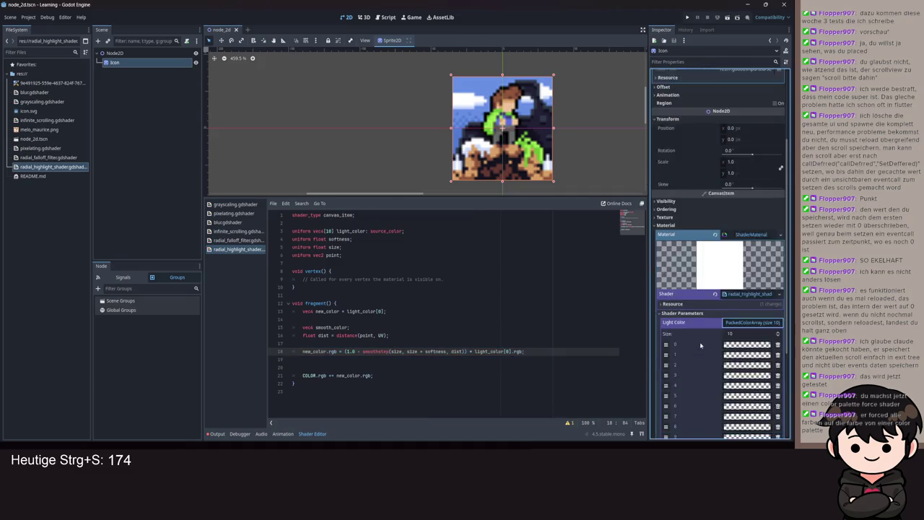
key("ctrl+s")
scroll(718, 324, "down", 5)
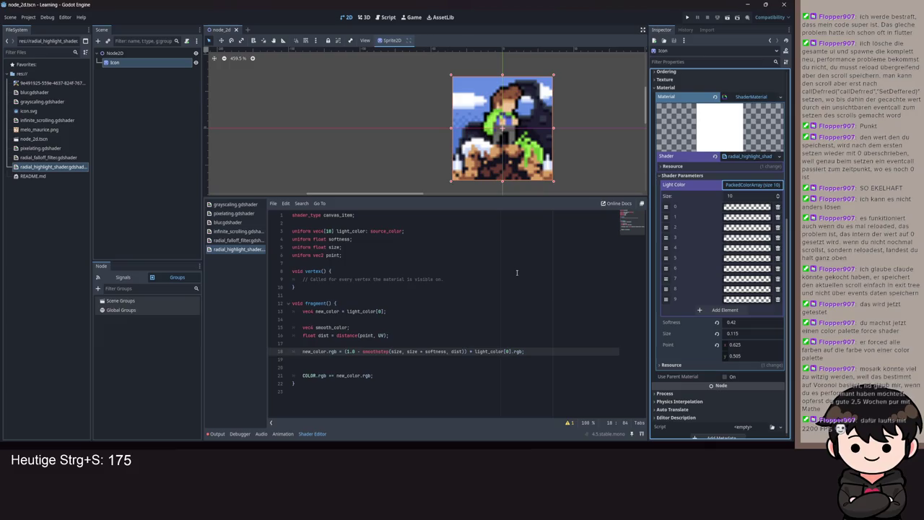
double_click(386, 231)
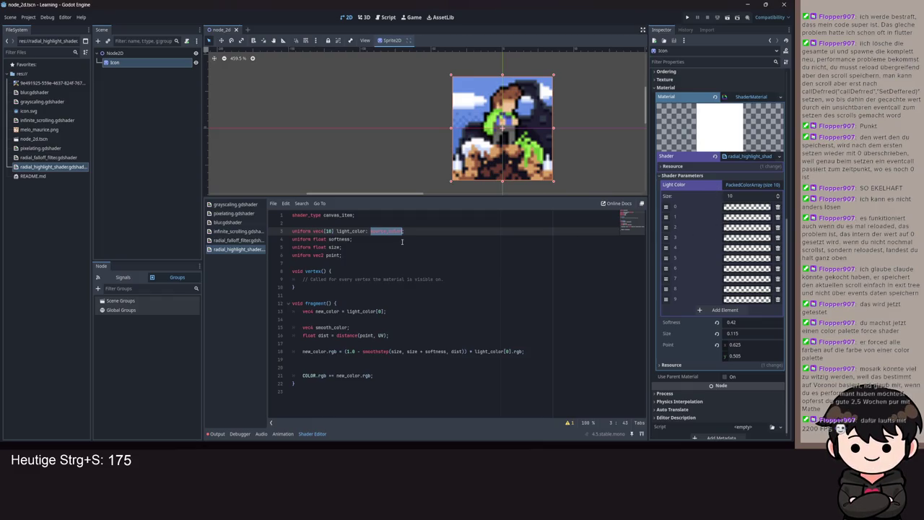
scroll(451, 195, "up", 2)
scroll(426, 132, "down", 10)
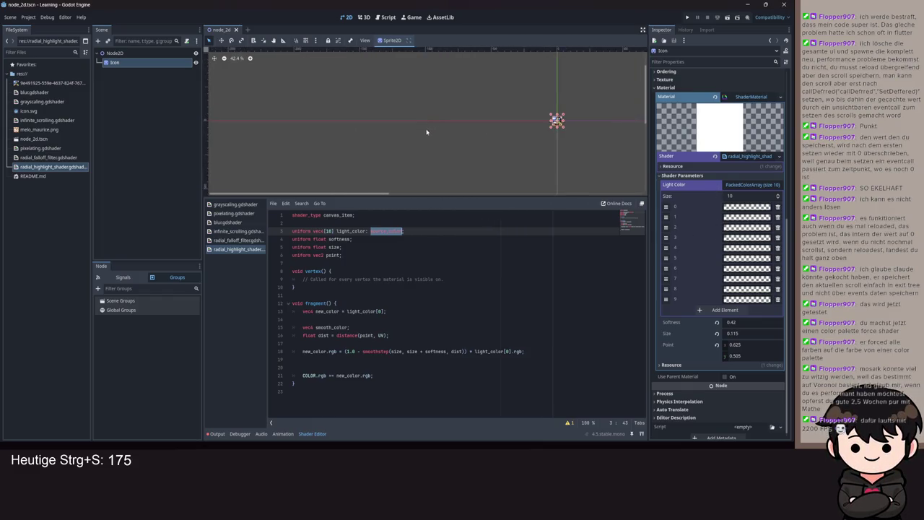
scroll(495, 136, "up", 12)
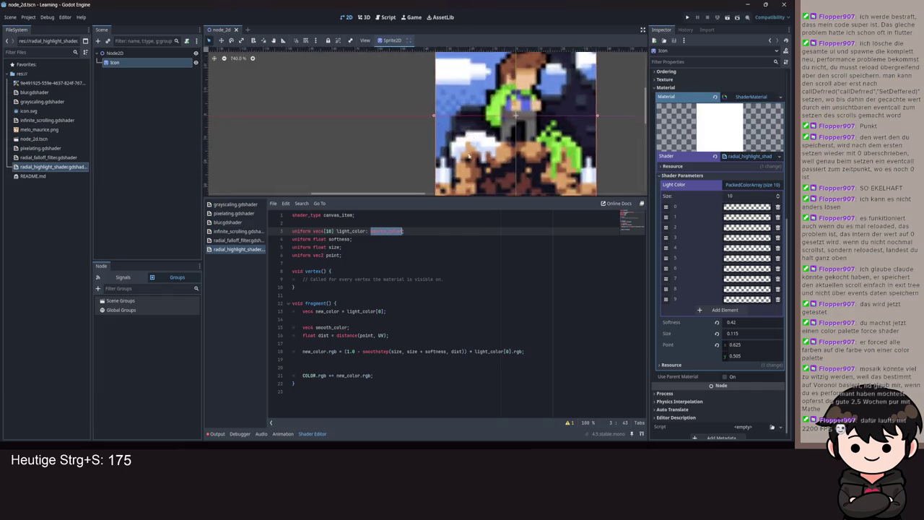
scroll(512, 131, "up", 2)
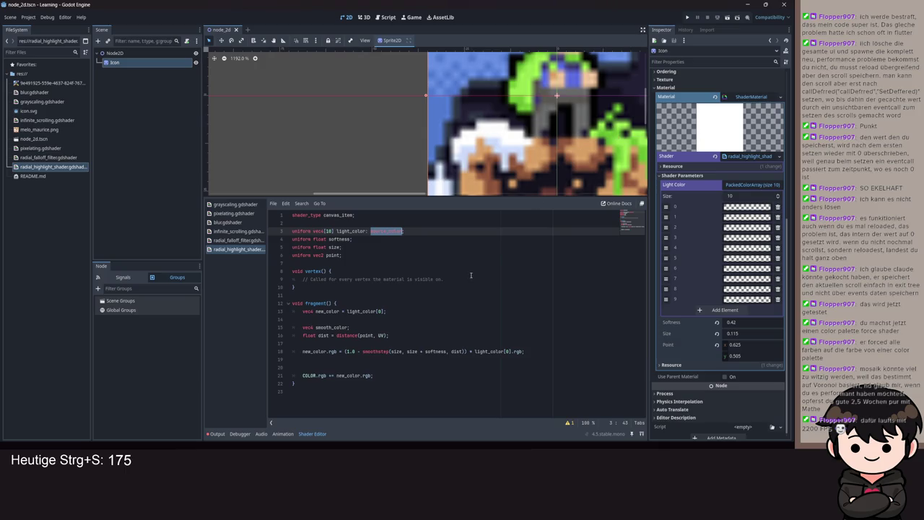
scroll(535, 155, "down", 8)
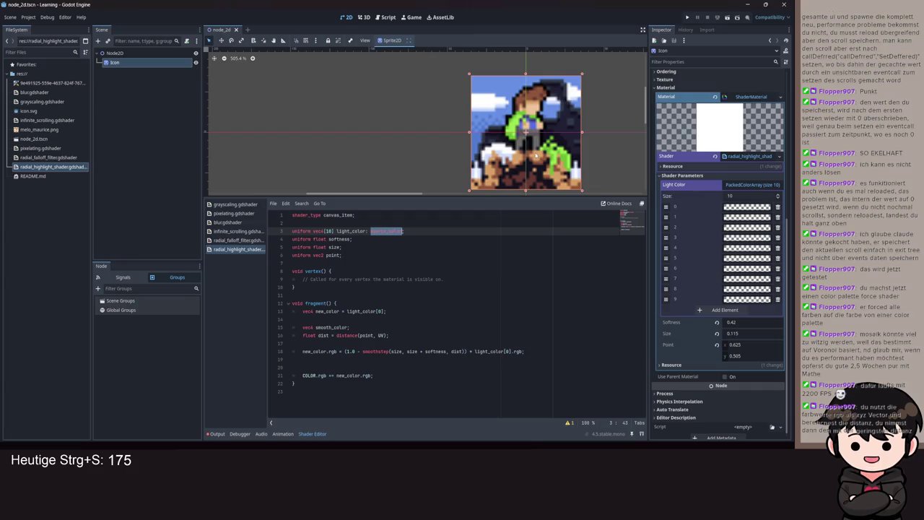
left_click(742, 210)
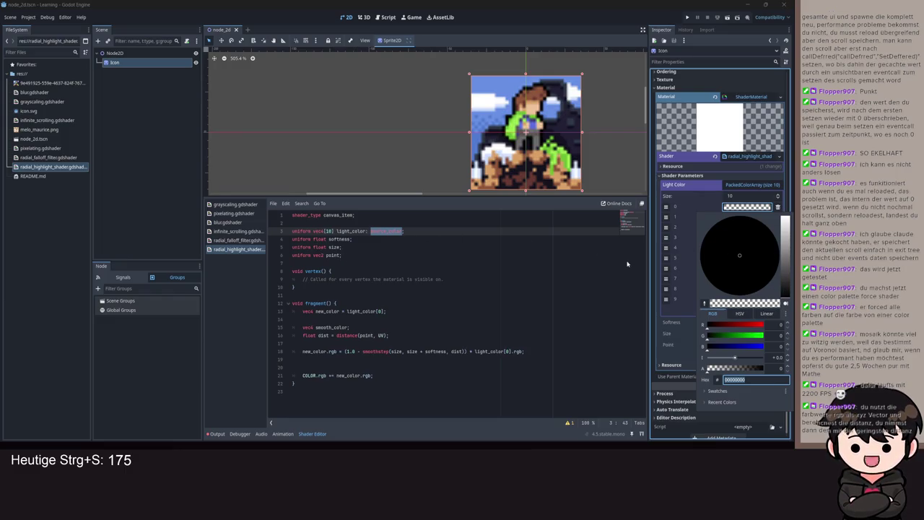
left_click(519, 93)
scroll(523, 105, "up", 4)
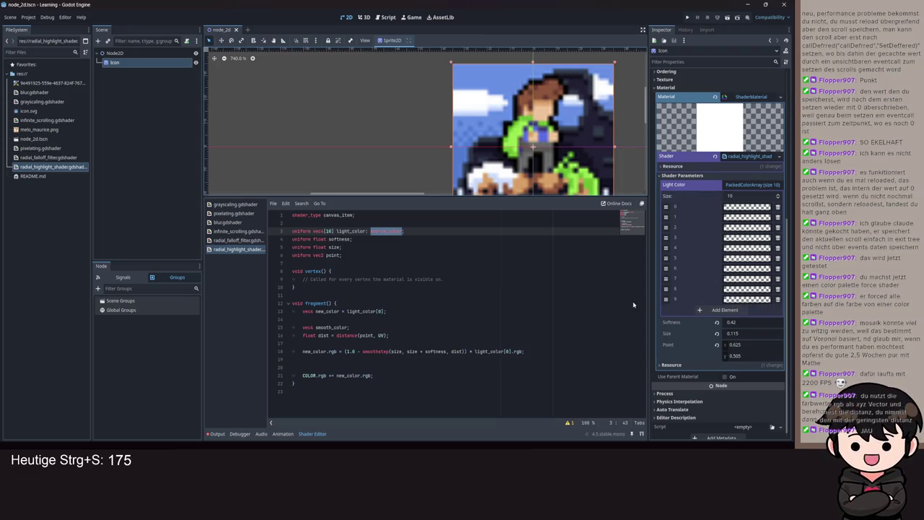
scroll(515, 172, "down", 4)
scroll(527, 155, "down", 2)
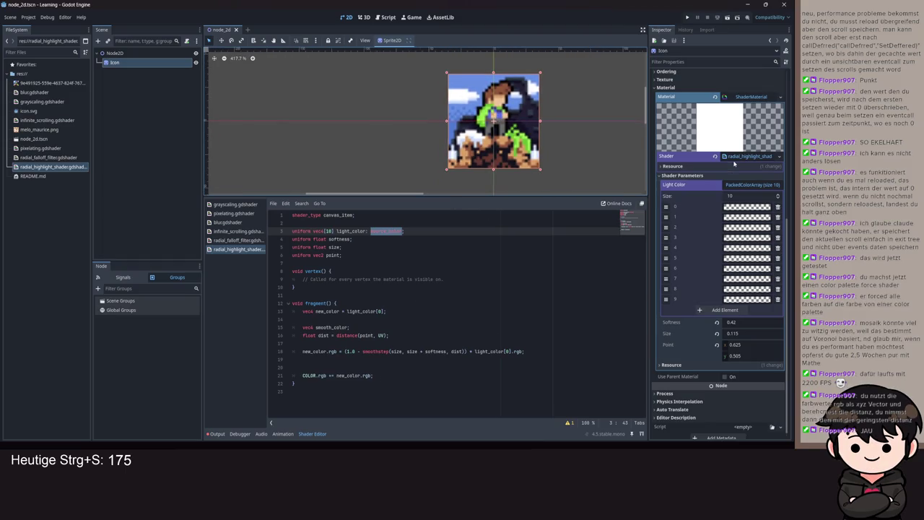
right_click(738, 160)
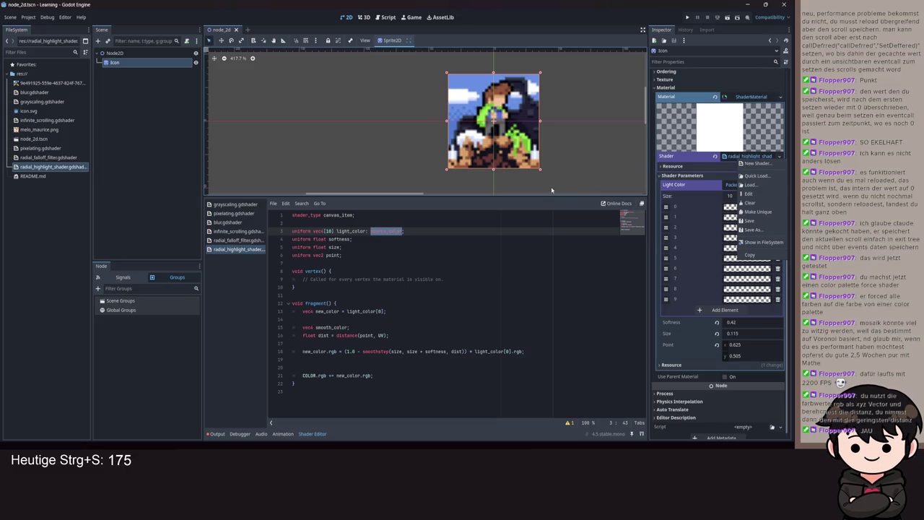
- Create invert_shader for the sprite's material and replace fragment()'s placeholder with COLOR = -COLOR;
left_click(756, 164)
type("inve")
type("rt_shader.gdshader")
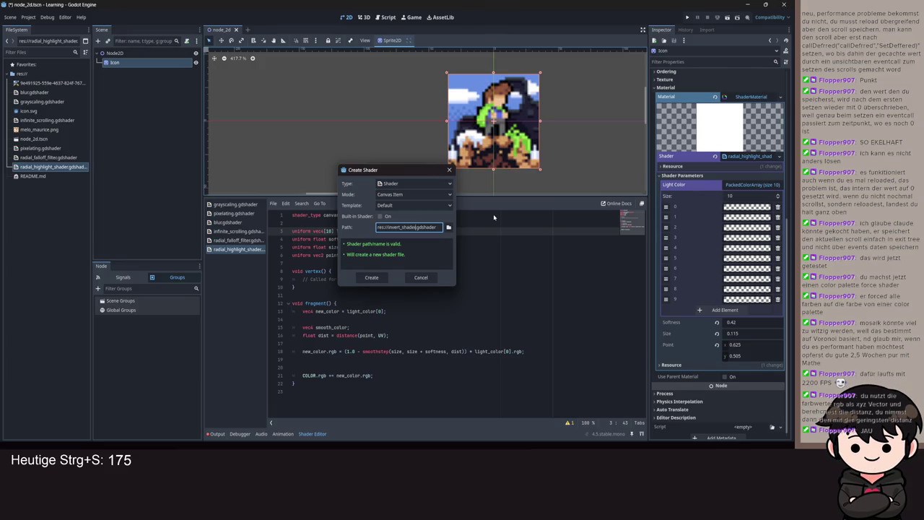
key("Return")
left_click_drag(452, 273, 304, 270)
type("COLOR ")
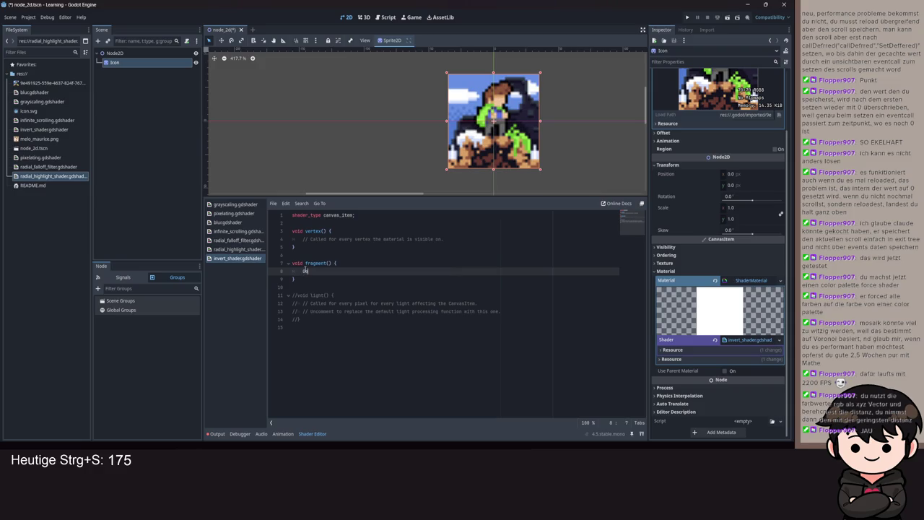
type("= -COLOR;")
- Tweak the COLOR assignment on line 8 toward a float 1 value, saving after each edit
key("ctrl+s")
key("BackSpace")
key("BackSpace")
key("BackSpace")
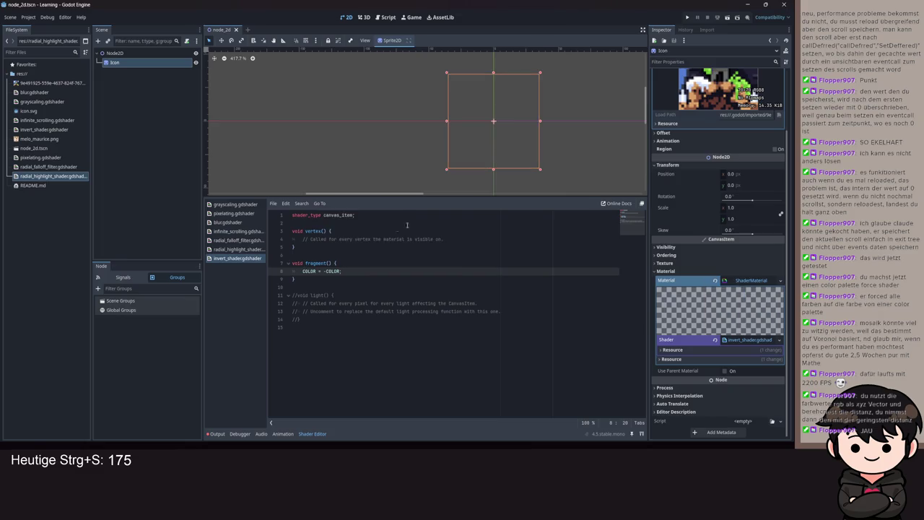
key("ctrl+z")
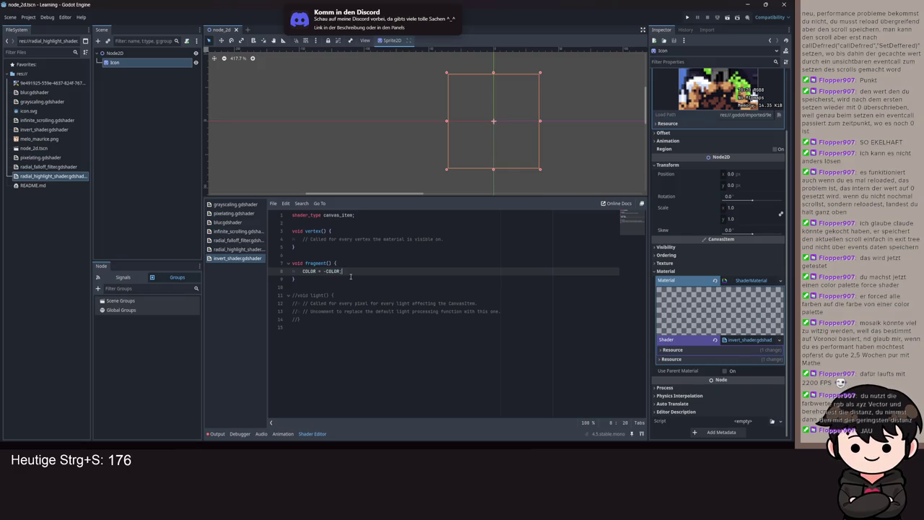
key("BackSpace")
key("BackSpace")
key("BackSpace")
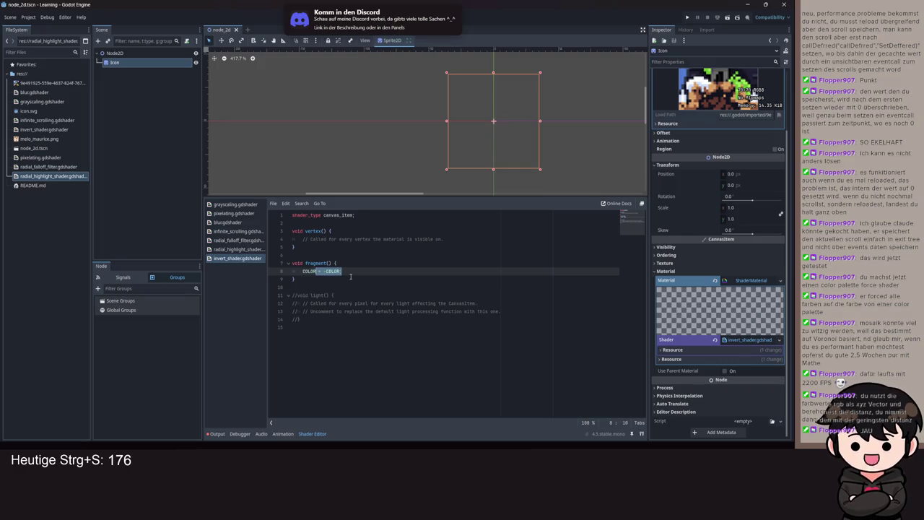
type("=")
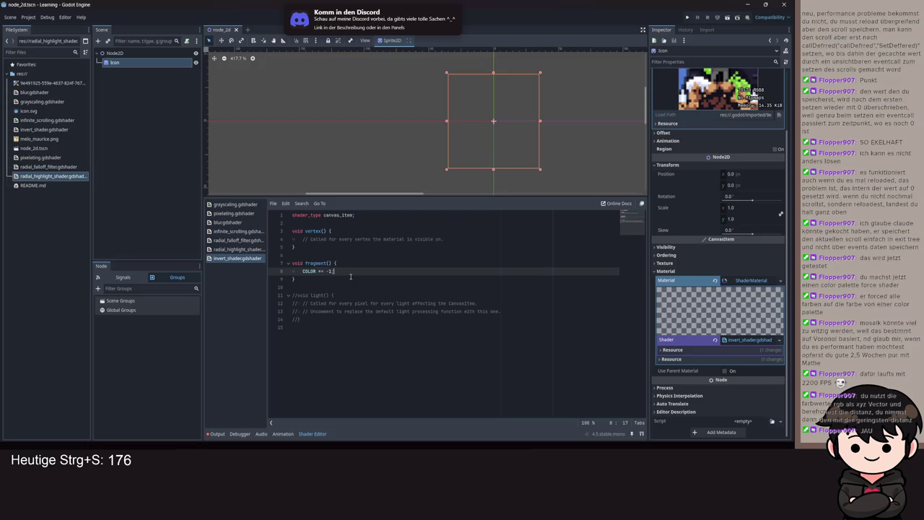
key("ctrl+s")
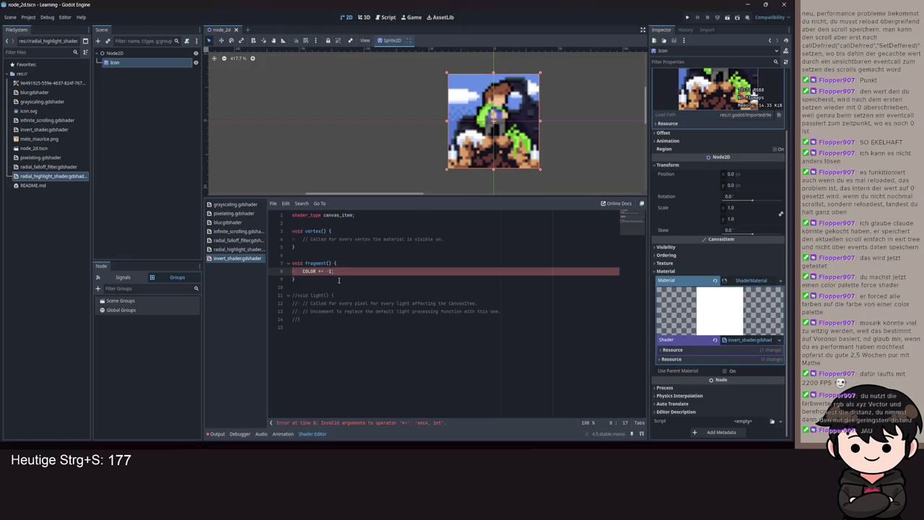
key("BackSpace")
key("BackSpace")
key("ctrl+s")
type("1")
key("ctrl+s")
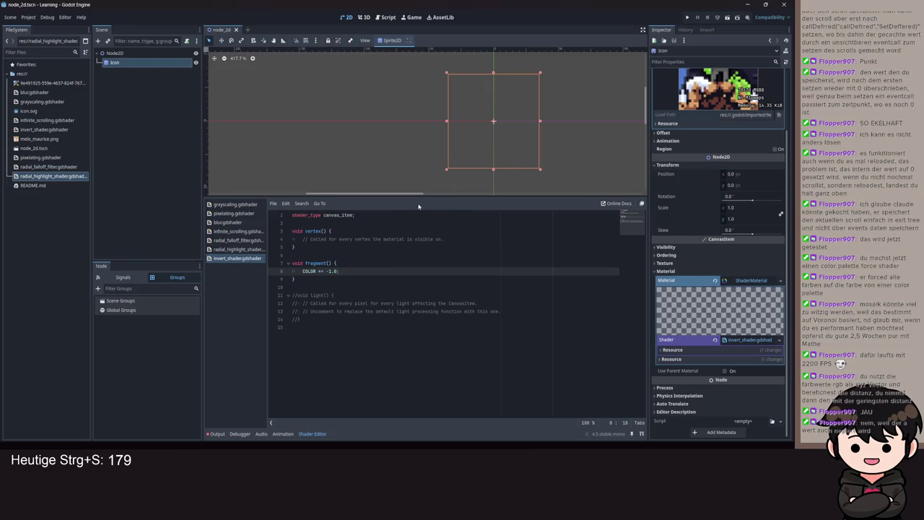
- Rewrite line 8 as COLOR = vec4(1.0) - COLOR; and save so it recompiles
left_click(329, 270)
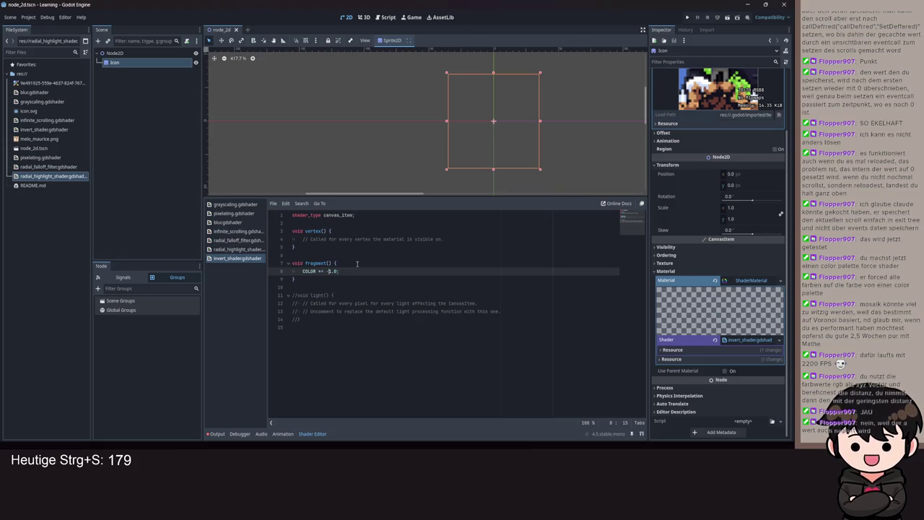
key("Right")
key("Right")
key("Right")
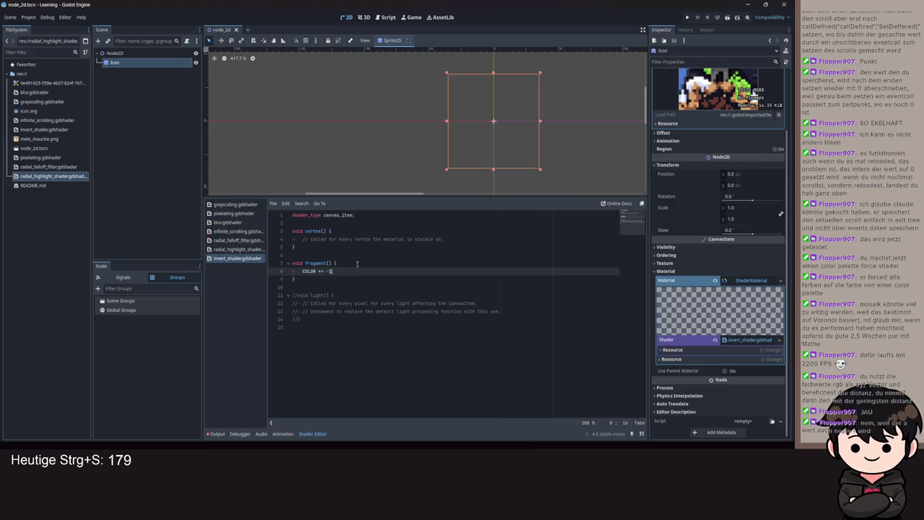
key("BackSpace")
key("BackSpace")
key("BackSpace")
key("ctrl+shift+Left")
key("BackSpace")
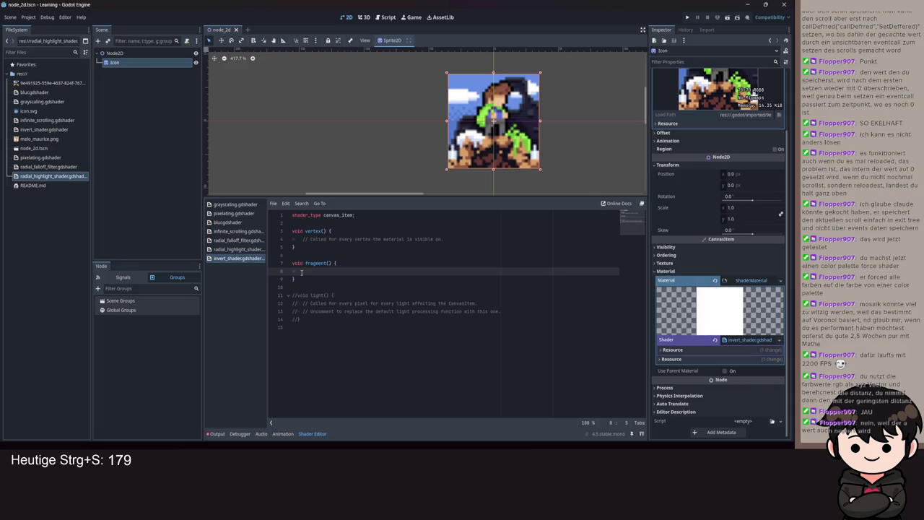
type("COLOR =")
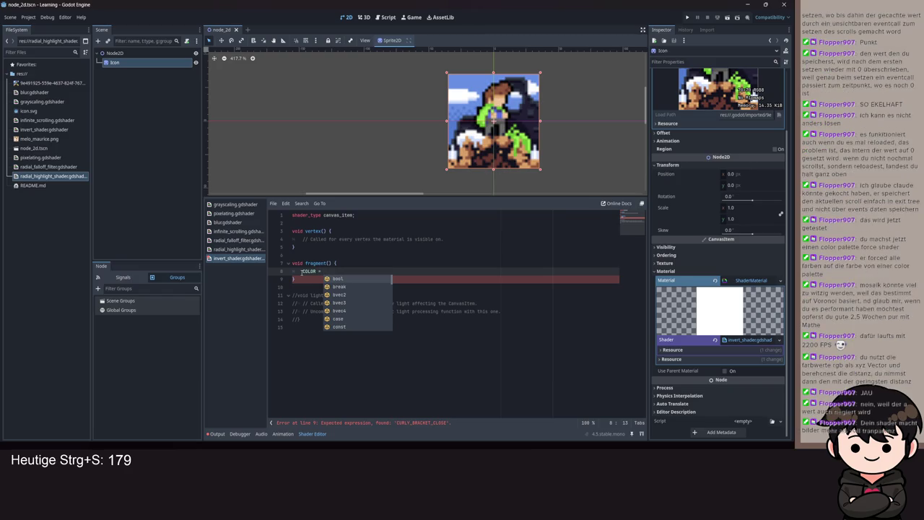
type("1.")
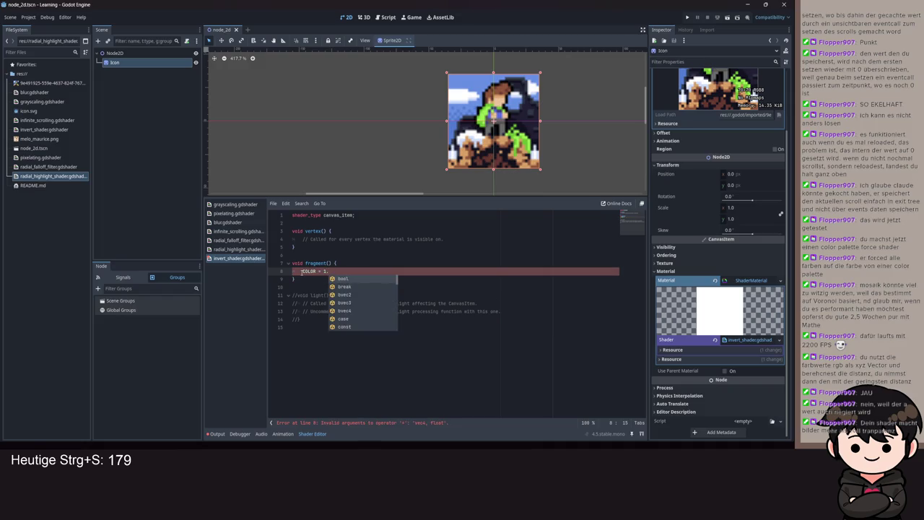
key("BackSpace")
key("BackSpace")
type("vec4(1.0) - COLOR")
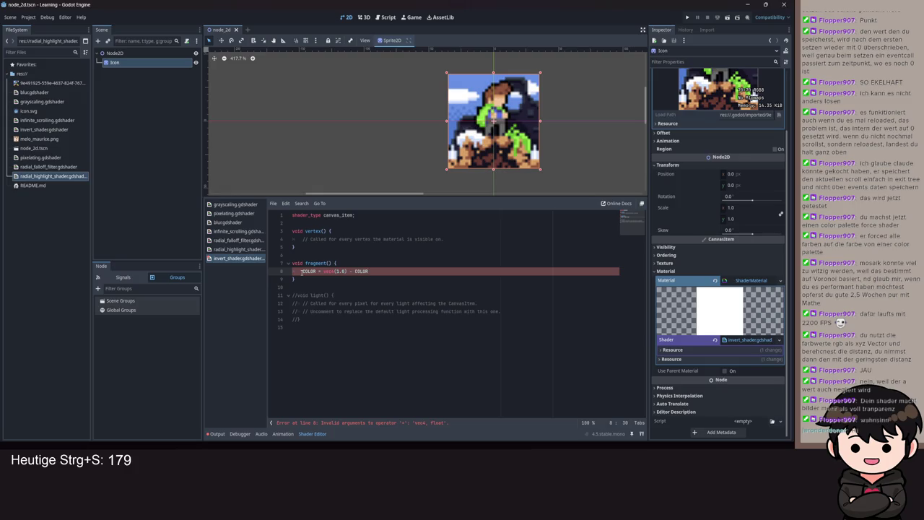
type(";")
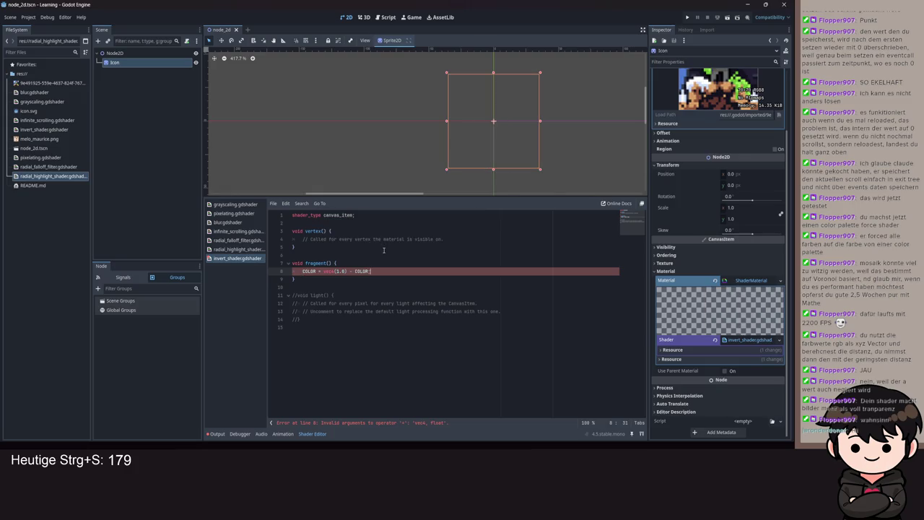
key("ctrl+s")
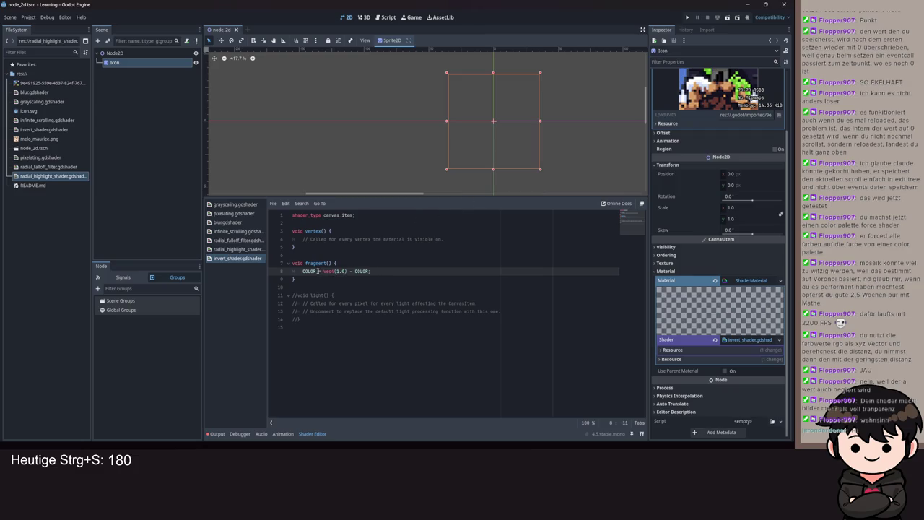
- Change line 8 to COLOR.rgb = vec3(1.0) - COLOR.rgb and save
type(".rg")
left_click(313, 270)
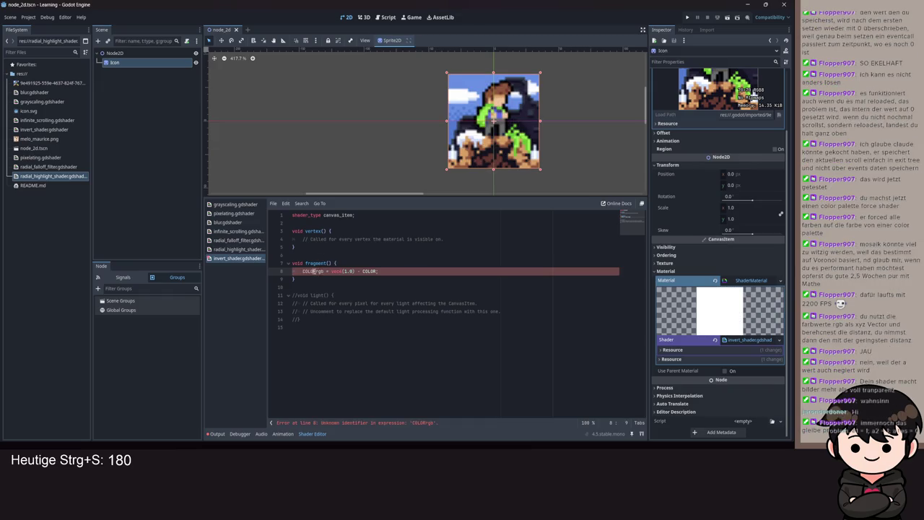
type(".")
left_click(344, 271)
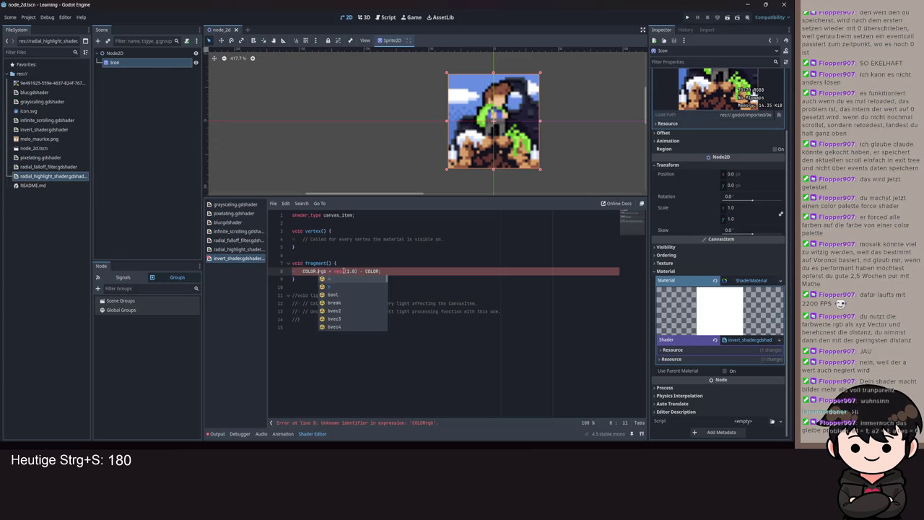
key("End")
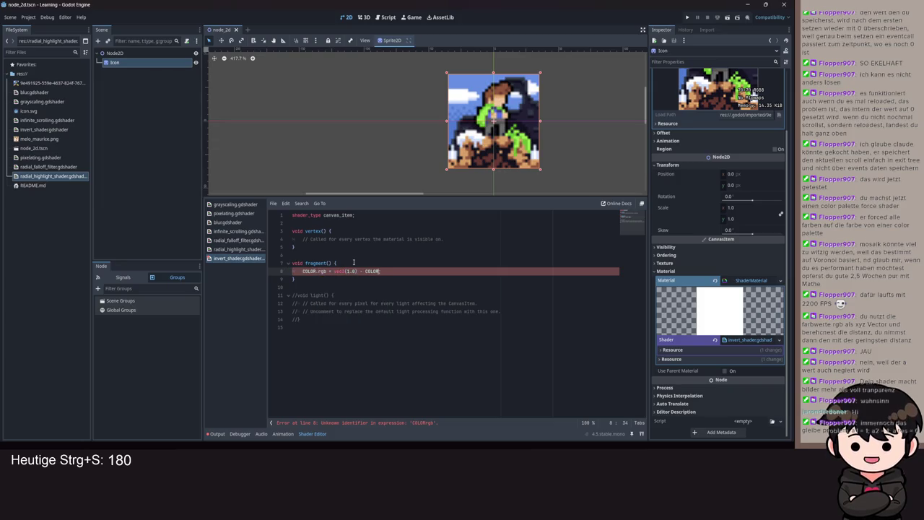
type(".rgb")
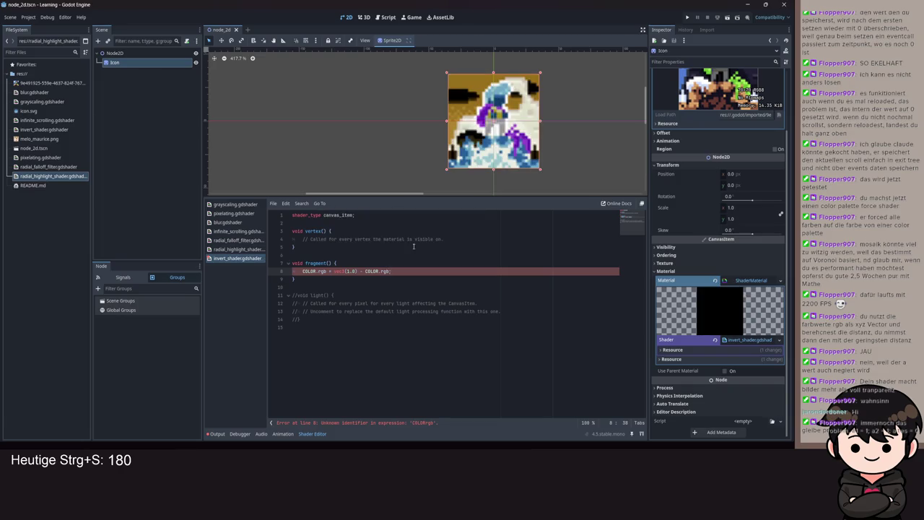
key("ctrl+s")
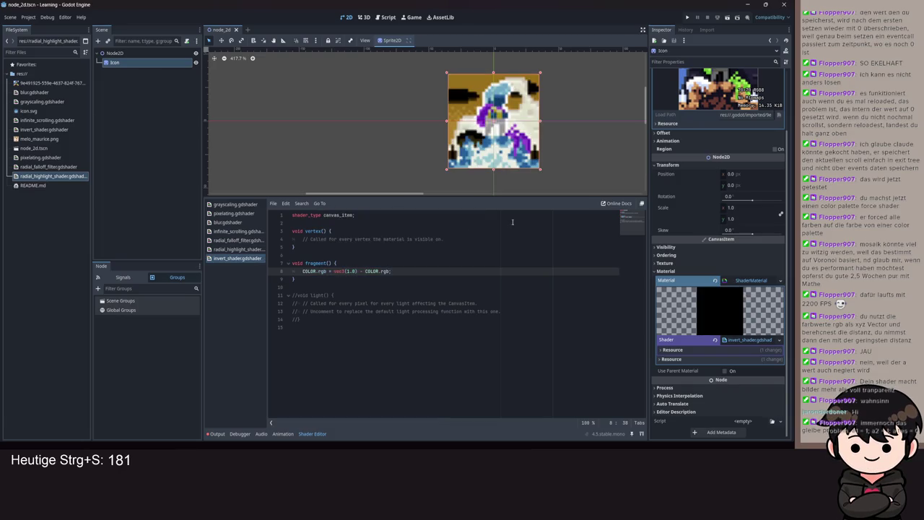
- Add the closing semicolon and zoom and pan the 2D viewport to inspect the inverted sprite
scroll(600, 151, "left", 3)
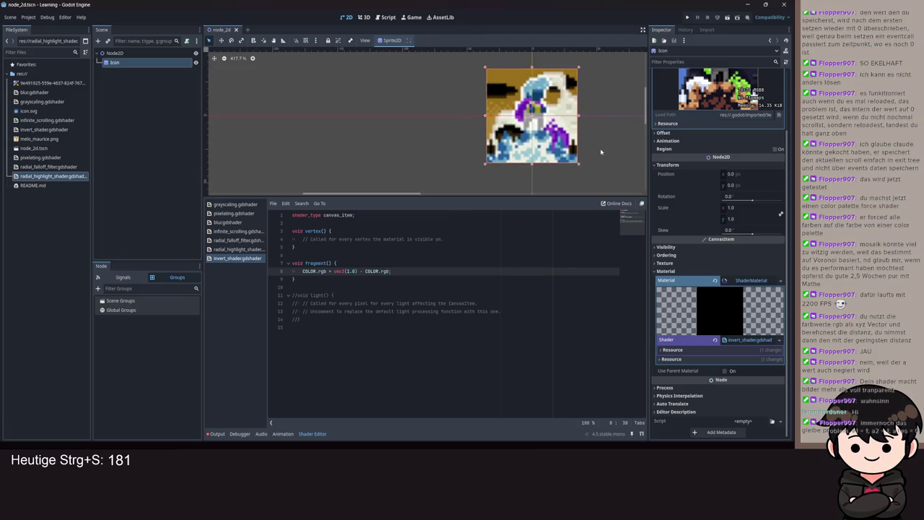
type(";")
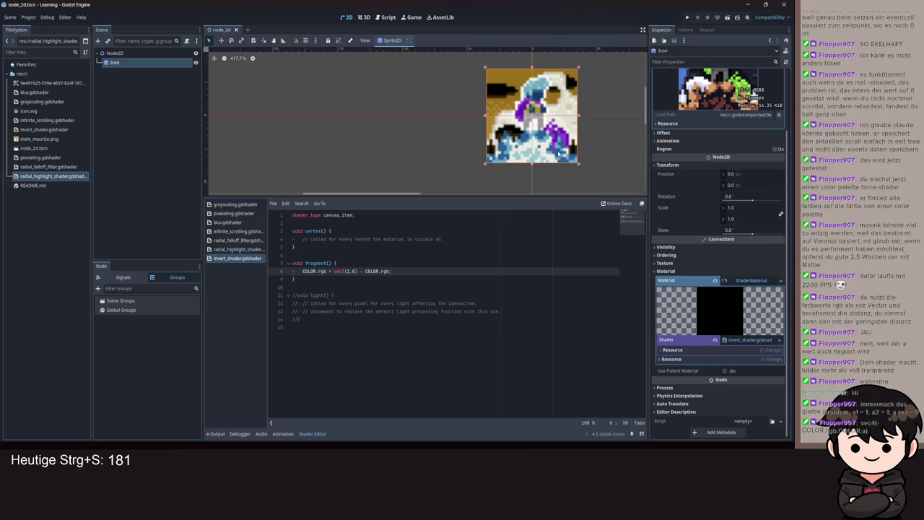
scroll(461, 147, "up", 3)
type(";")
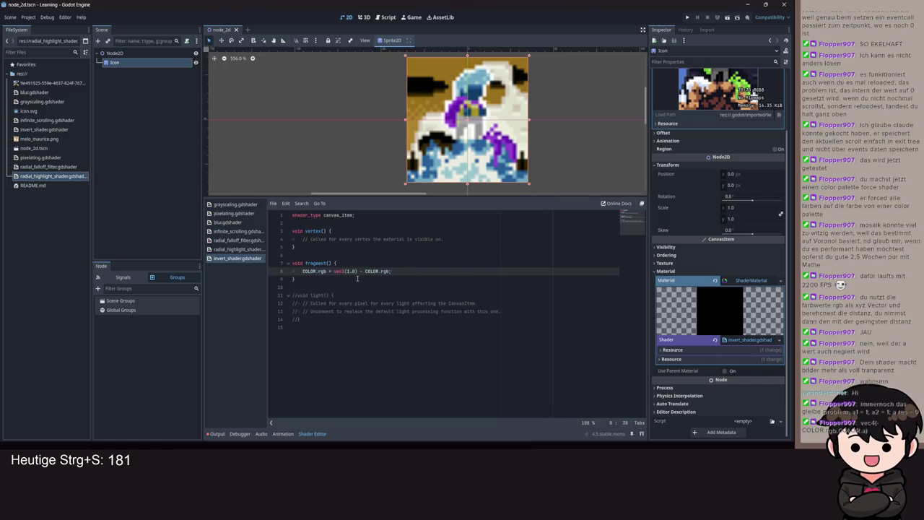
scroll(375, 92, "down", 1)
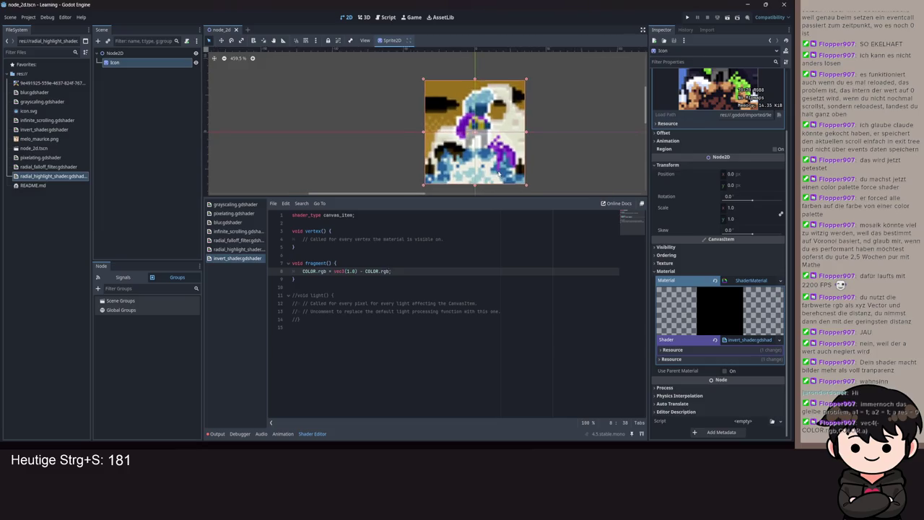
scroll(481, 157, "down", 2)
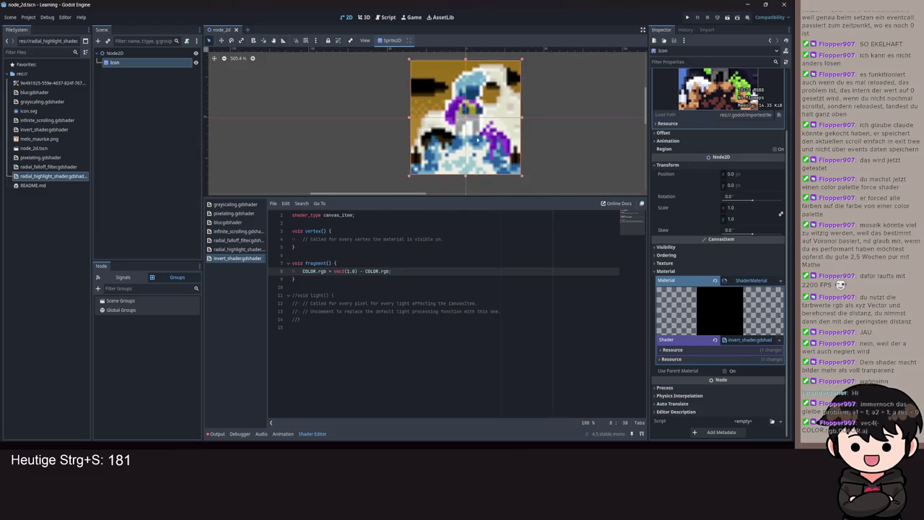
scroll(455, 155, "up", 1)
scroll(458, 150, "down", 1)
scroll(461, 147, "up", 1)
left_click_drag(460, 146, 453, 152)
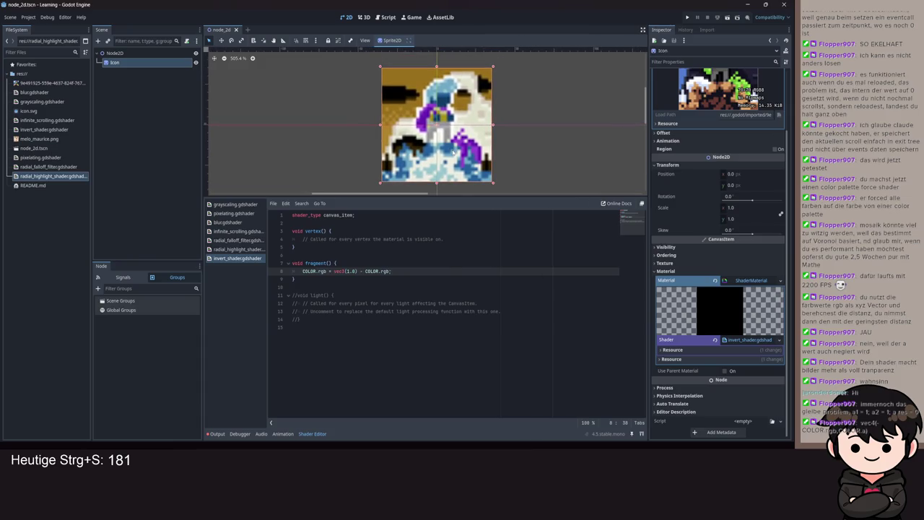
type(";")
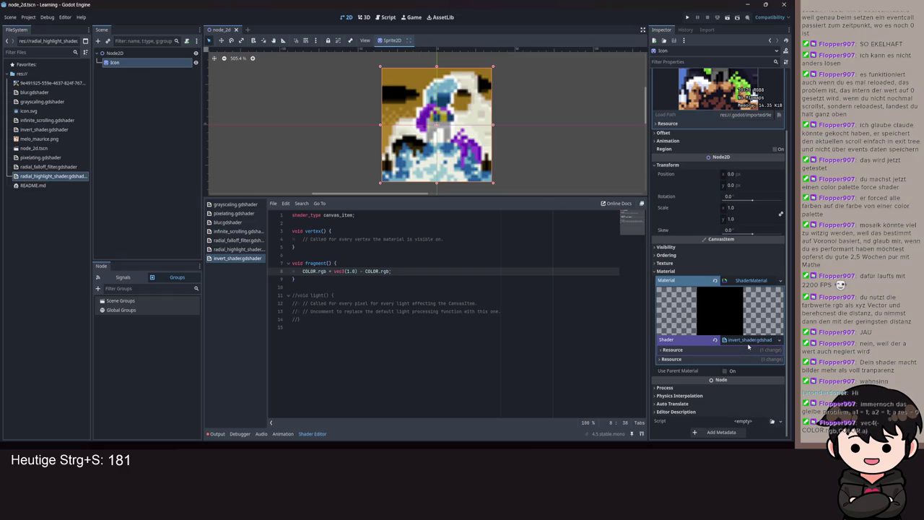
scroll(448, 122, "up", 2)
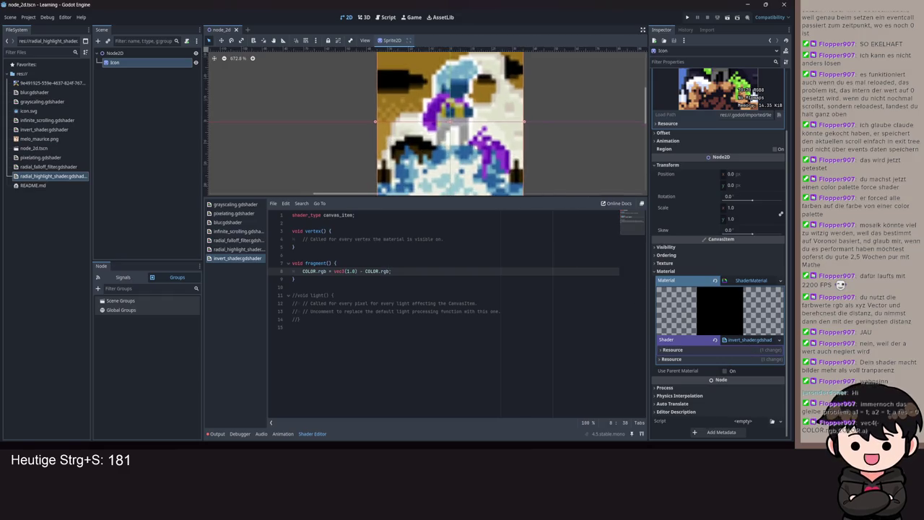
scroll(413, 111, "up", 4)
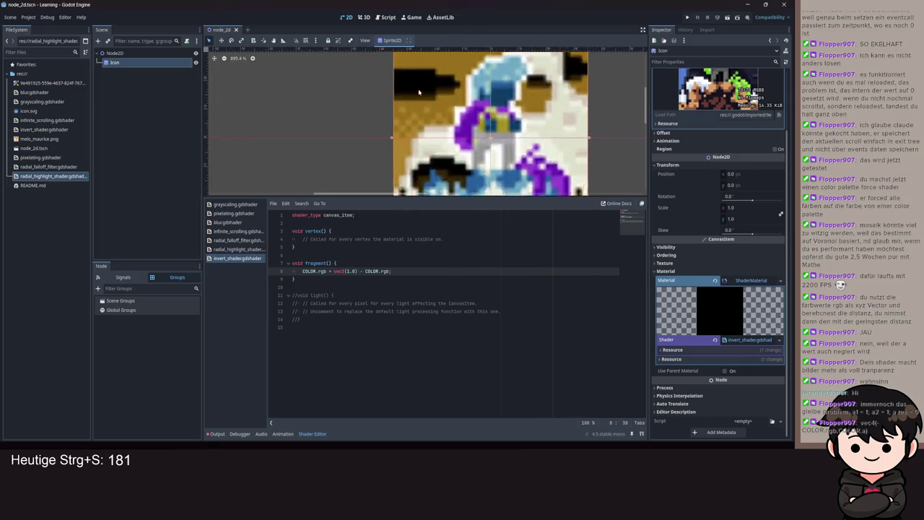
scroll(413, 111, "down", 10)
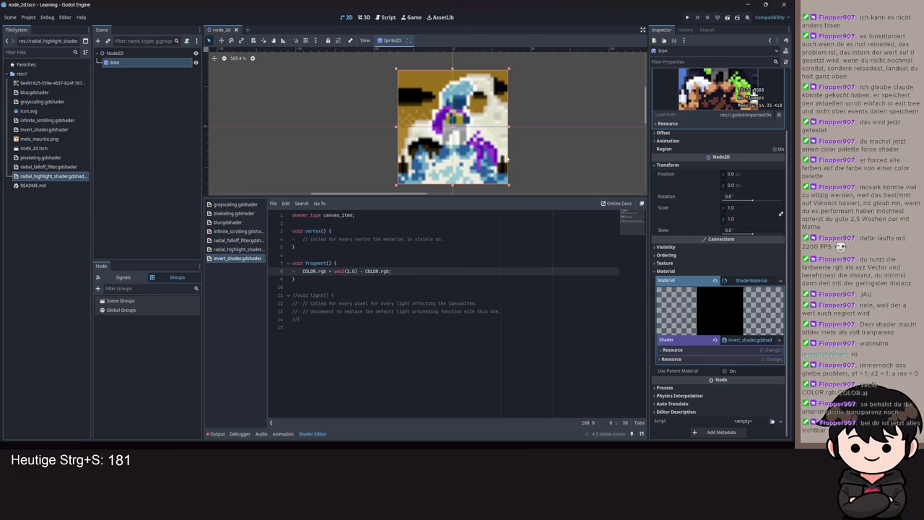
scroll(508, 158, "up", 3)
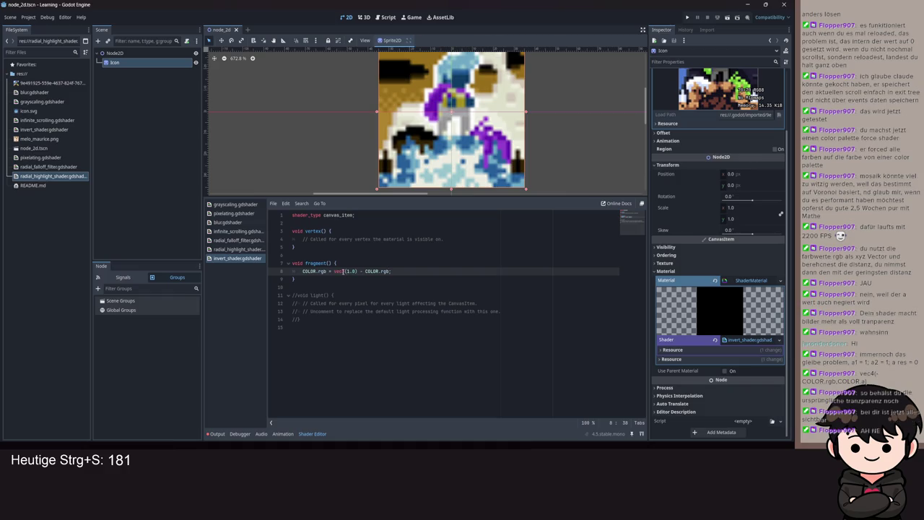
left_click(353, 271)
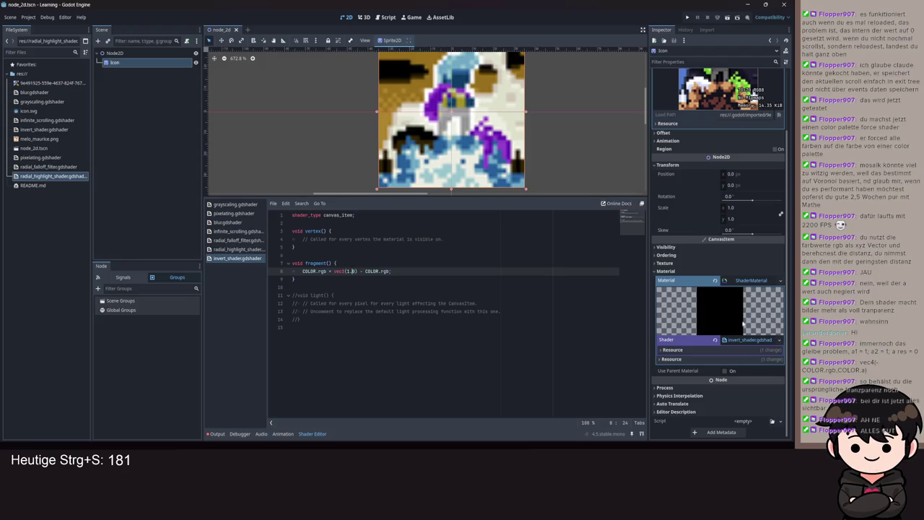
- Save the invert shader and browse existing shader files for the material without picking one
right_click(743, 342)
left_click_drag(352, 271, 491, 311)
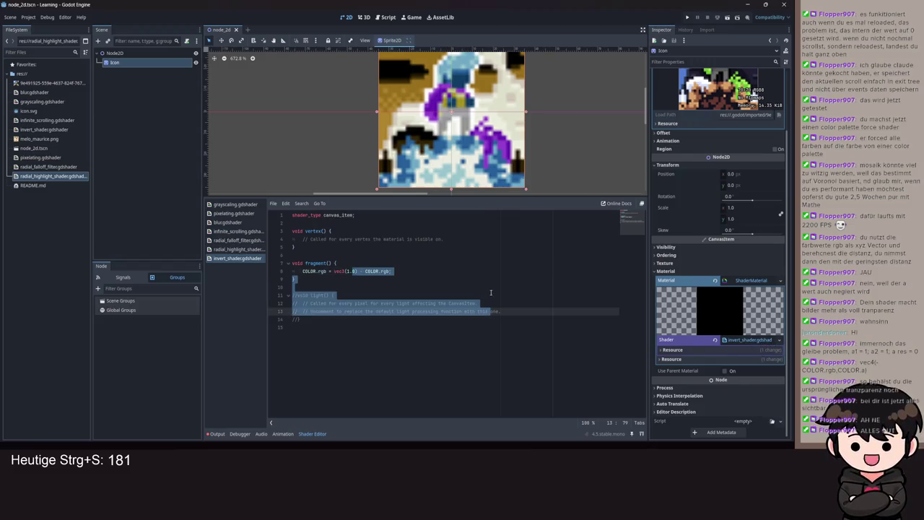
key("ctrl+s")
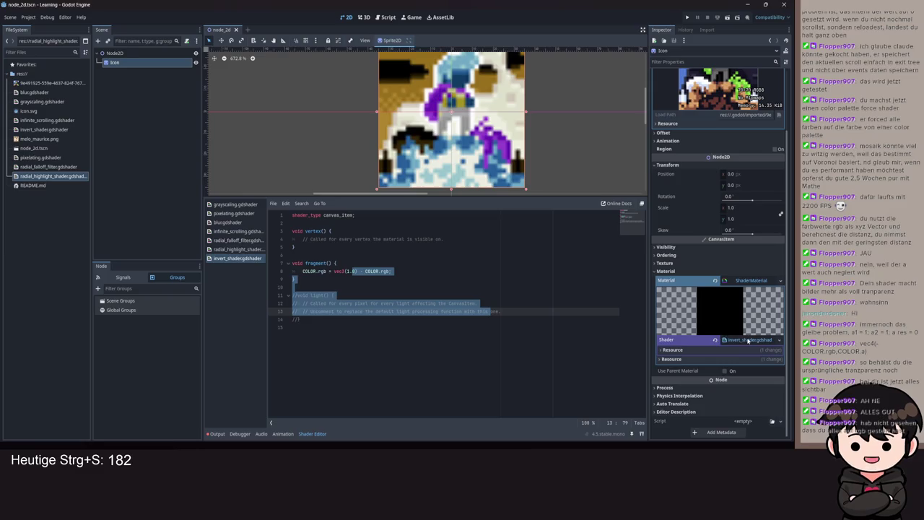
right_click(744, 341)
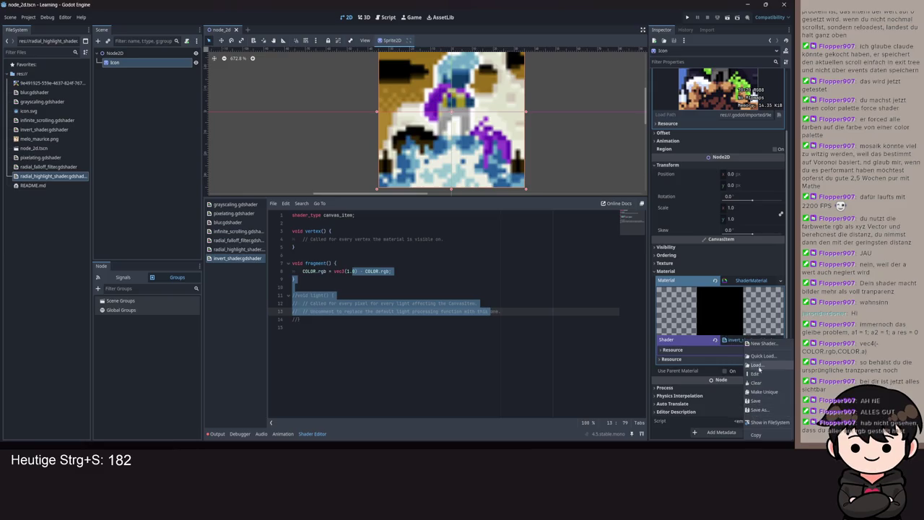
left_click(762, 355)
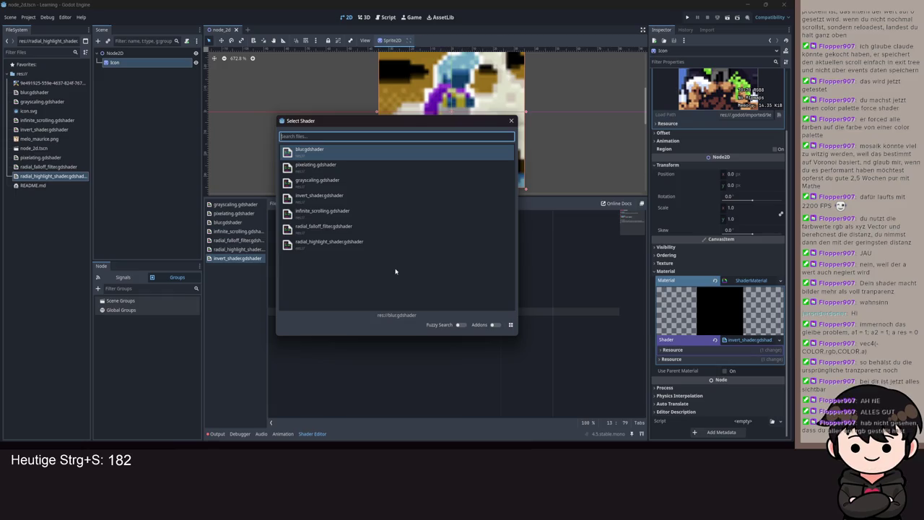
type("force")
key("Escape")
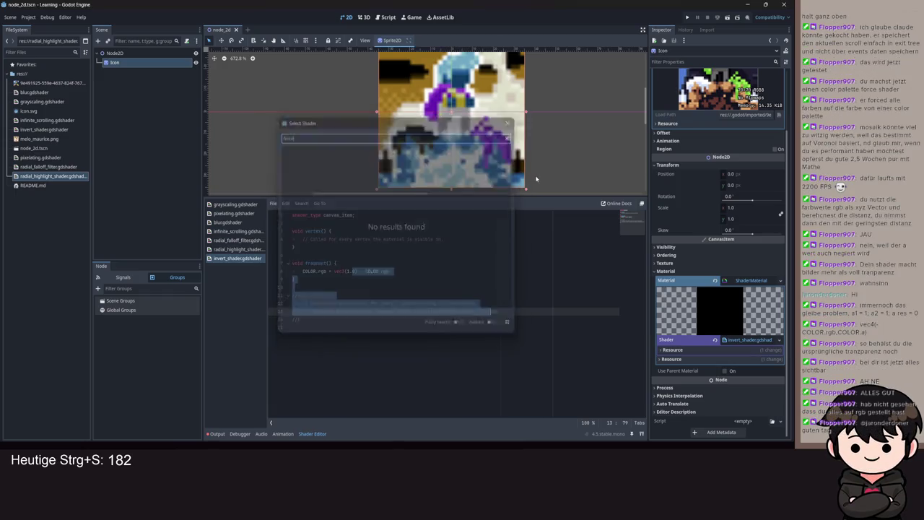
- Create force_color_palette_shader.gdshader from the material's Shader field and assign it
right_click(745, 337)
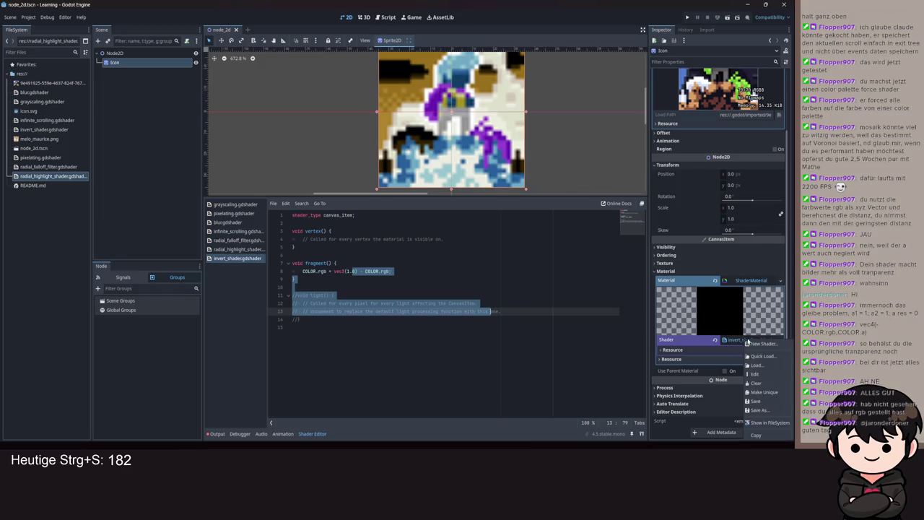
left_click(762, 344)
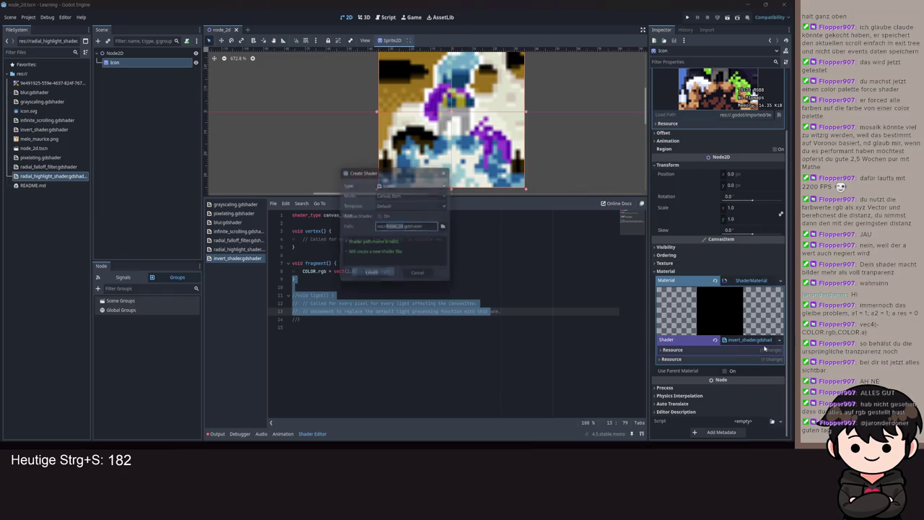
type("force_color_pa")
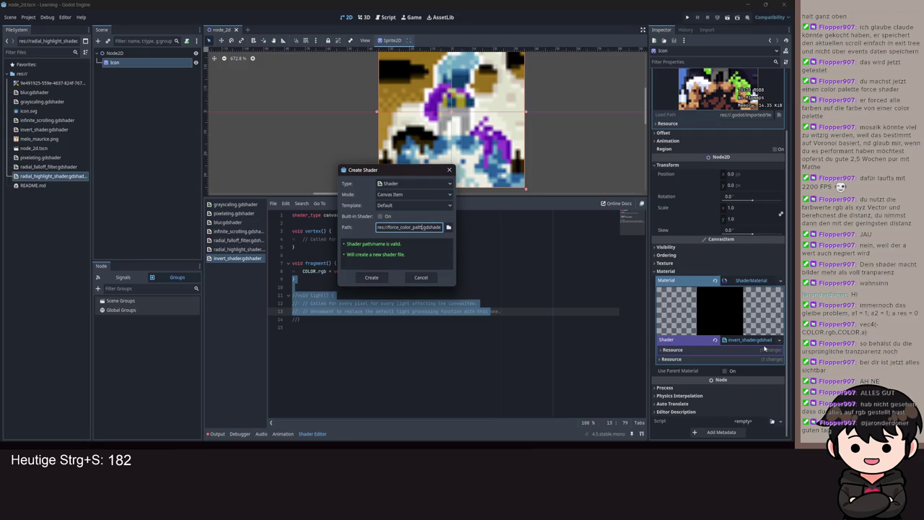
type("lette_shad")
type("er")
key("Return")
left_click(46, 178)
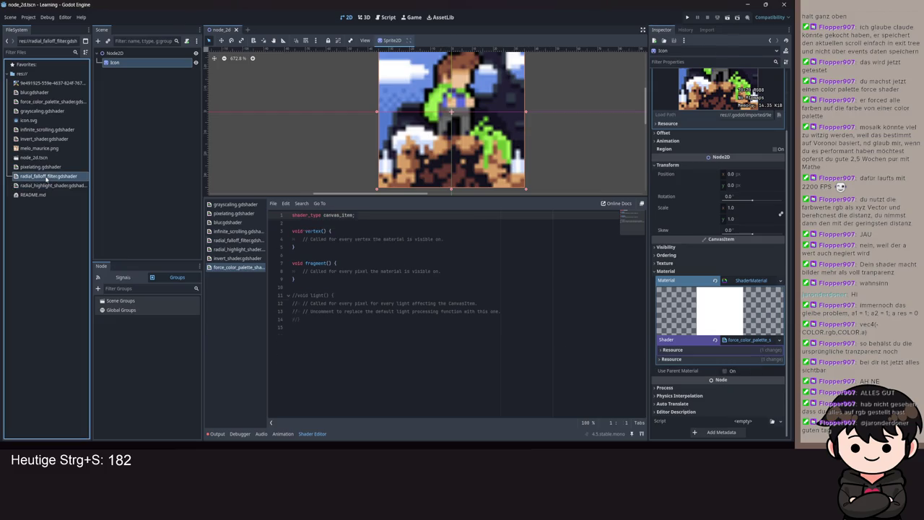
- Restore radial_highlight_shader's light_color to a plain vec4, removing the [10] size and [0] indexes
double_click(46, 178)
key("ctrl+s")
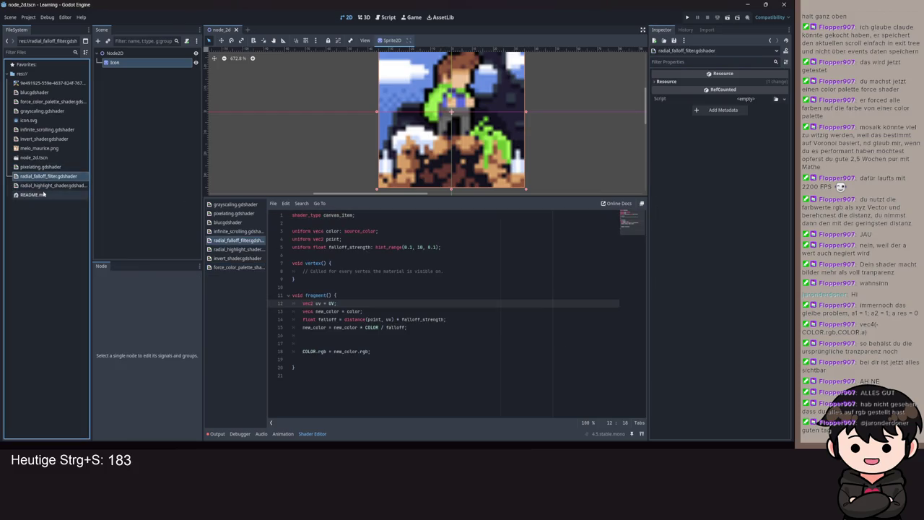
double_click(43, 186)
left_click(333, 231)
key("BackSpace")
key("BackSpace")
key("BackSpace")
left_click(513, 351)
key("BackSpace")
key("BackSpace")
key("BackSpace")
key("ctrl+s")
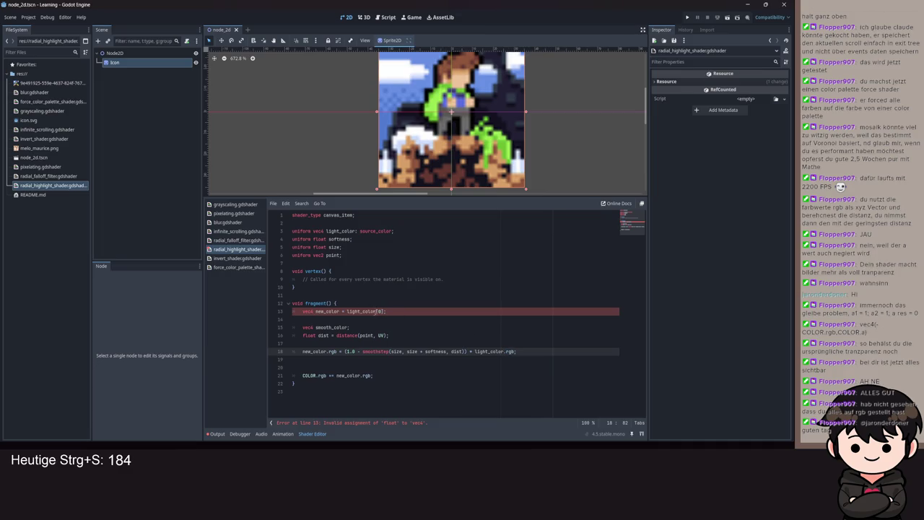
left_click(384, 311)
key("BackSpace")
key("BackSpace")
key("BackSpace")
type("r")
key("ctrl+s")
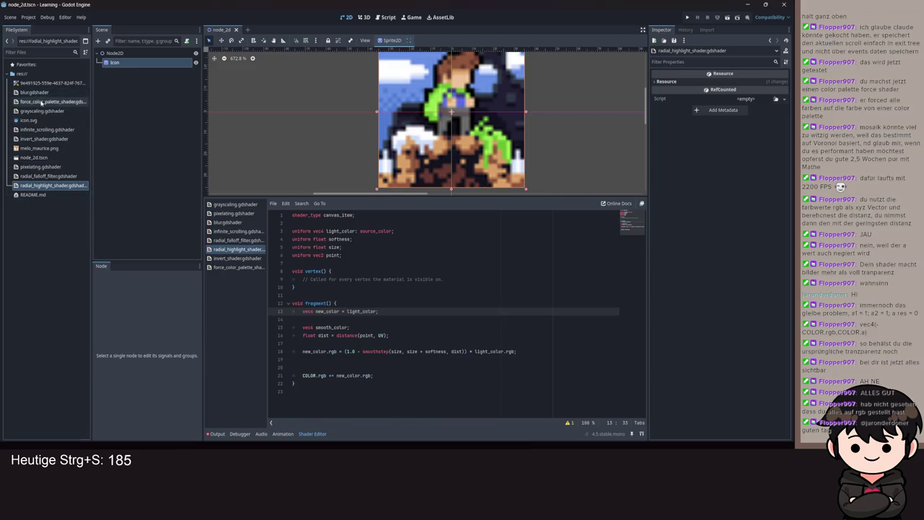
- Open force_color_palette_shader in the Shader Editor and save it
double_click(45, 102)
left_click(114, 62)
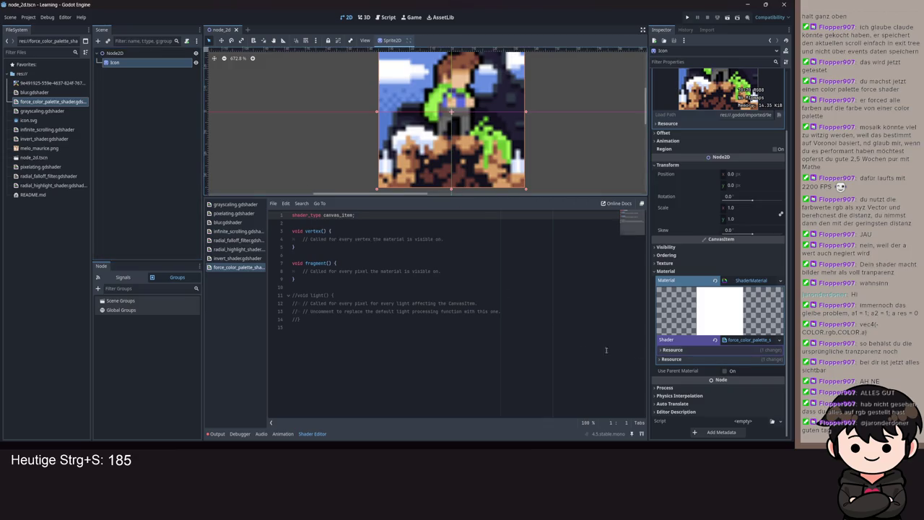
key("ctrl+s")
- Declare uniform vec4[5] palette: source_color on line 3 and expand its five Inspector slots
left_click(364, 214)
key("Return")
key("Return")
type("niform")
type("vec4(")
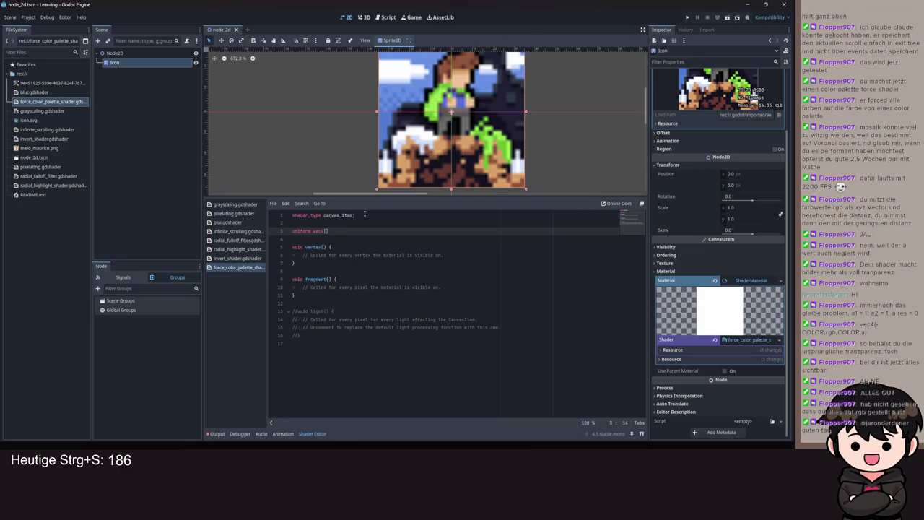
type("5]")
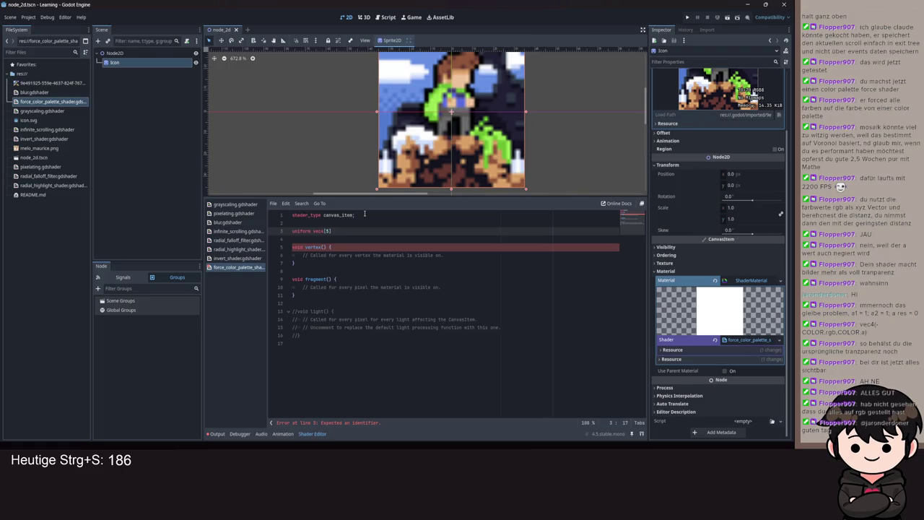
type("lette;")
key("ctrl+s")
key("ctrl+s")
key("BackSpace")
type(": ")
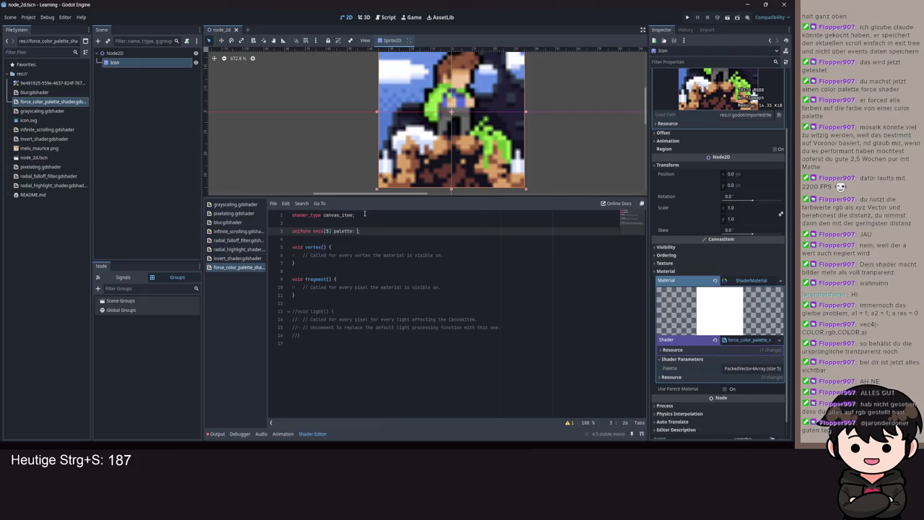
type("source_color")
key("ctrl+s")
left_click(750, 368)
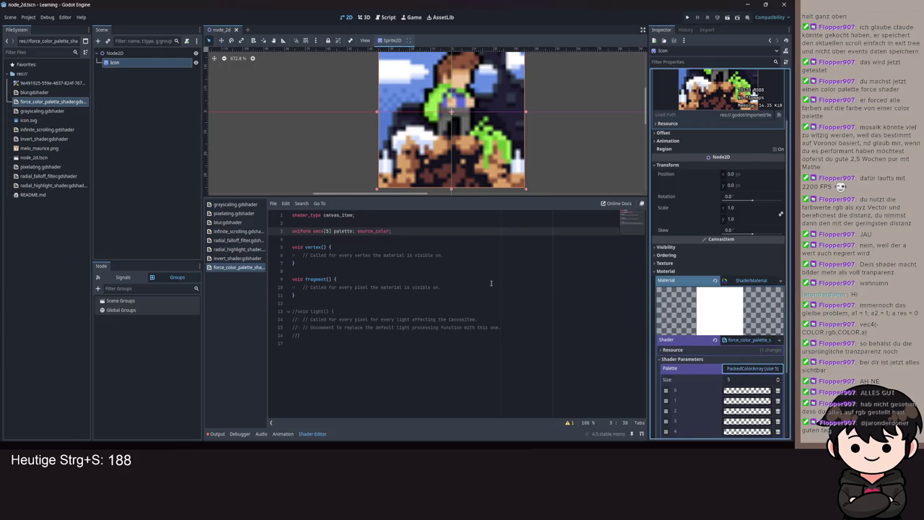
- Replace the commented light() block with a match_color(vec4 color) function header
left_click(381, 239)
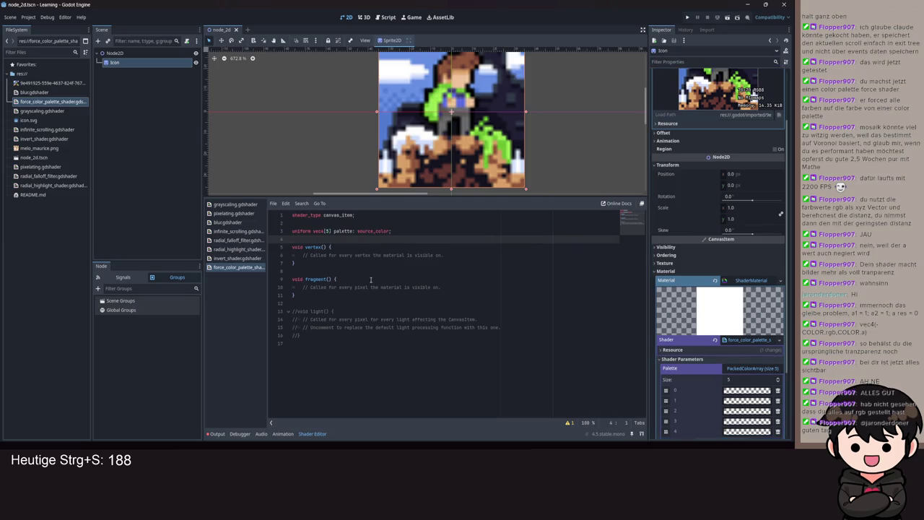
left_click_drag(296, 342, 287, 313)
key("ctrl+s")
type("voi")
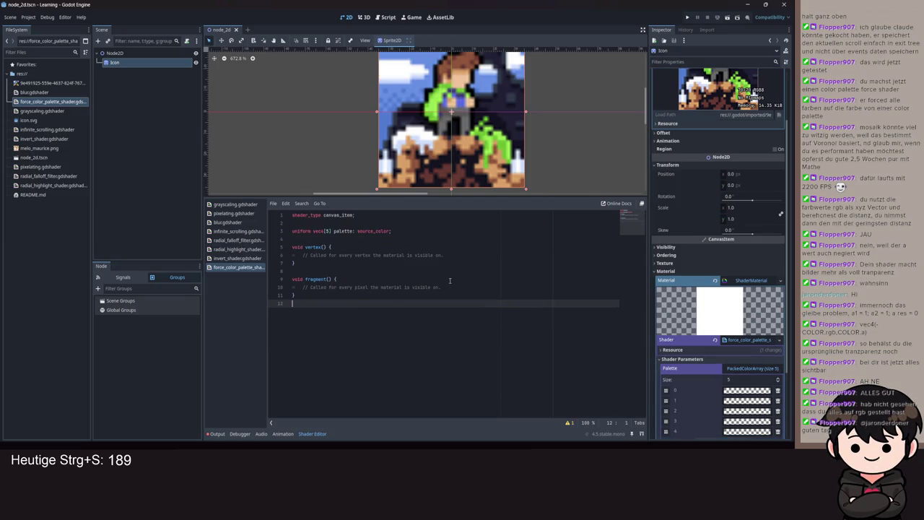
type("d ")
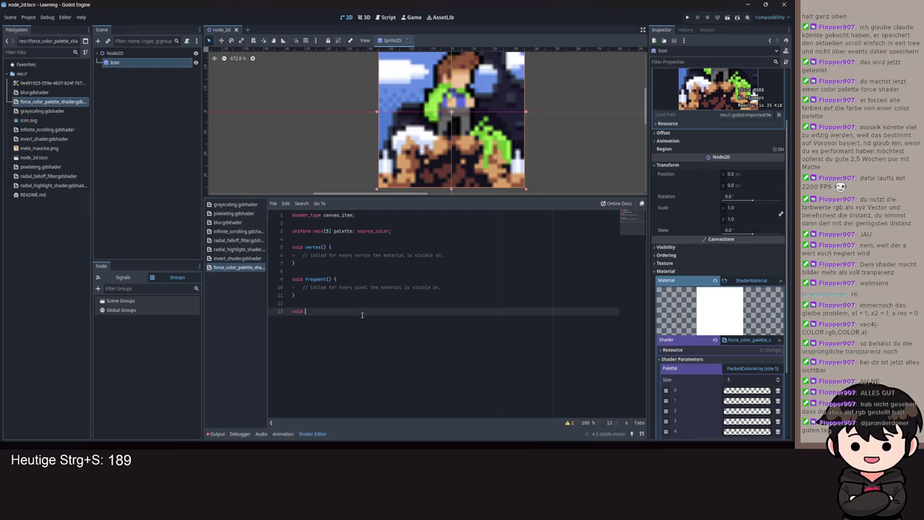
type("match_")
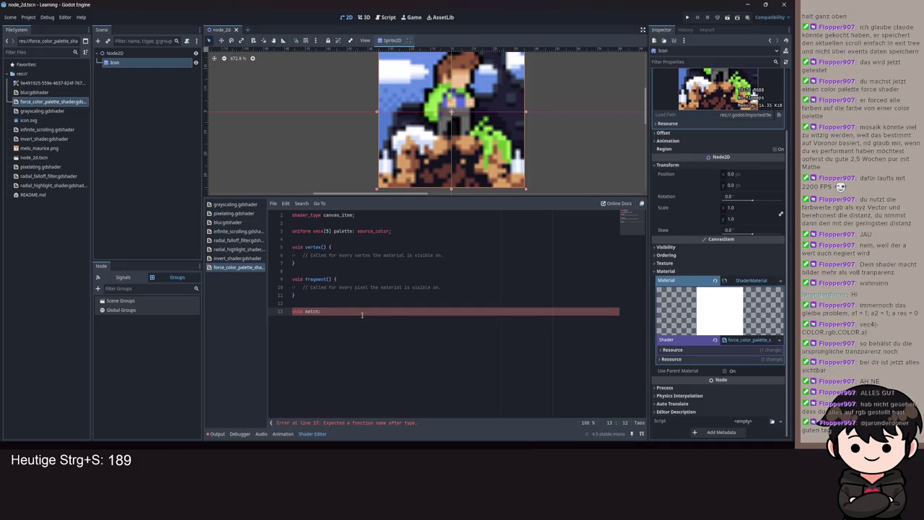
type("ccolor(")
type("vec4")
type(" color")
type(" {")
- Make the header vec4 match_color(vec4 color) { } with an empty indented body, and save
key("Return")
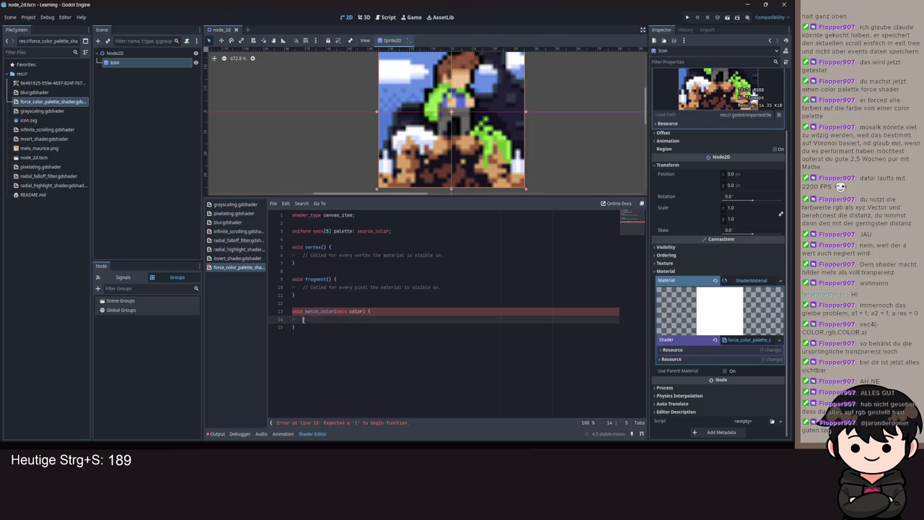
left_click(367, 311)
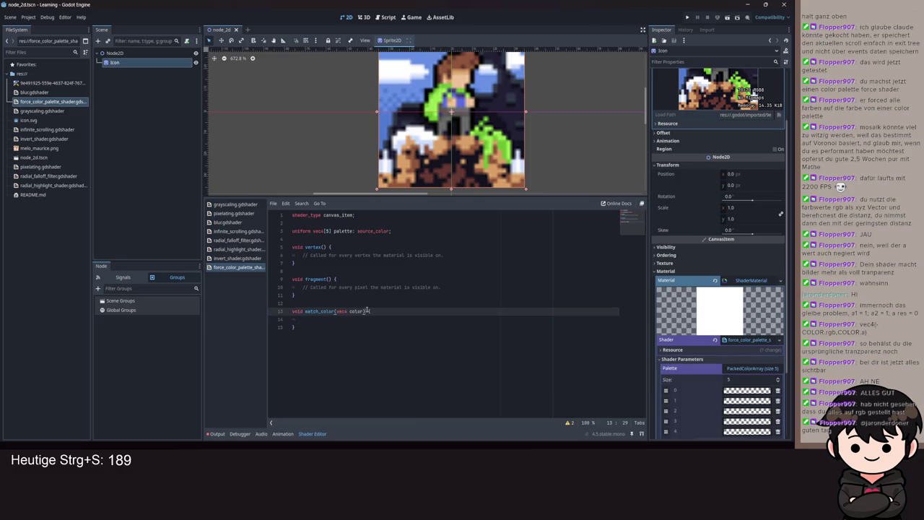
type("ve")
key("BackSpace")
key("BackSpace")
key("Home")
key("shift+ctrl+Right")
type("vec4")
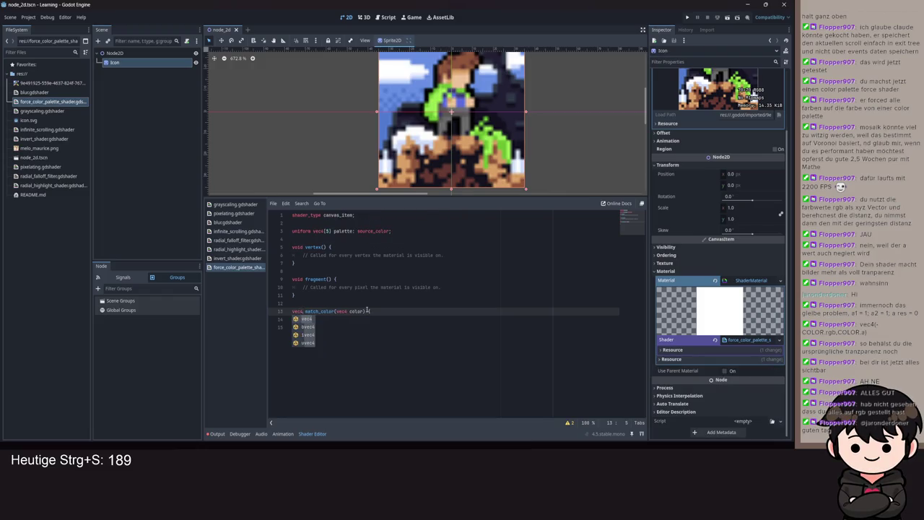
left_click(367, 311)
key("ctrl+s")
left_click(358, 316)
key("Tab")
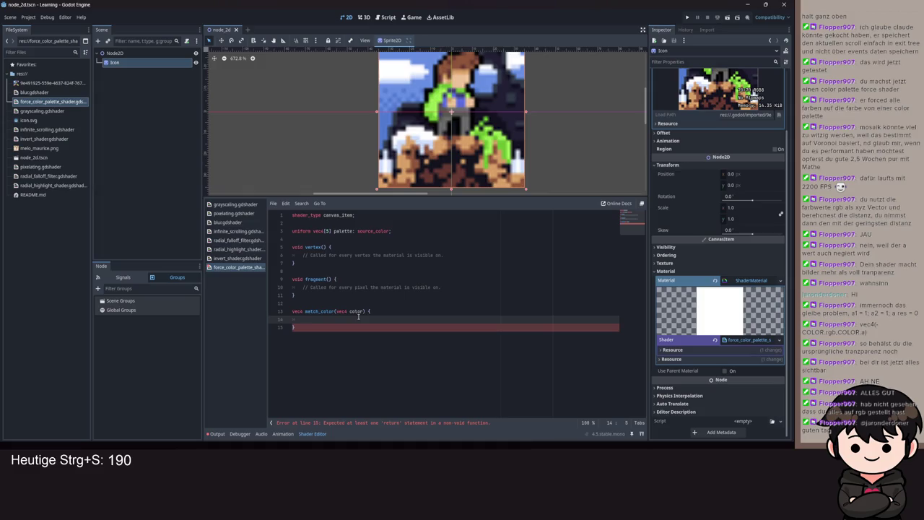
- Write a for loop over palette.length() whose body reads vec4 col = palette[i];
type("for")
key("BackSpace")
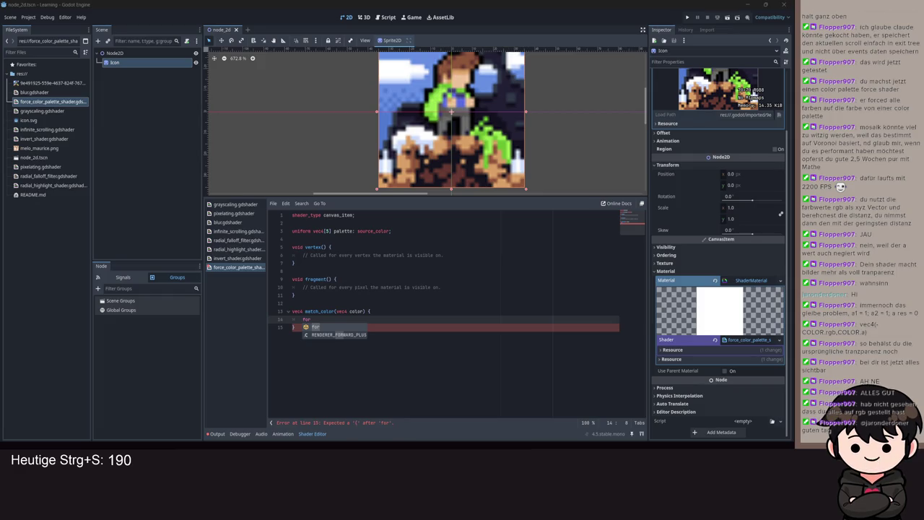
type("(")
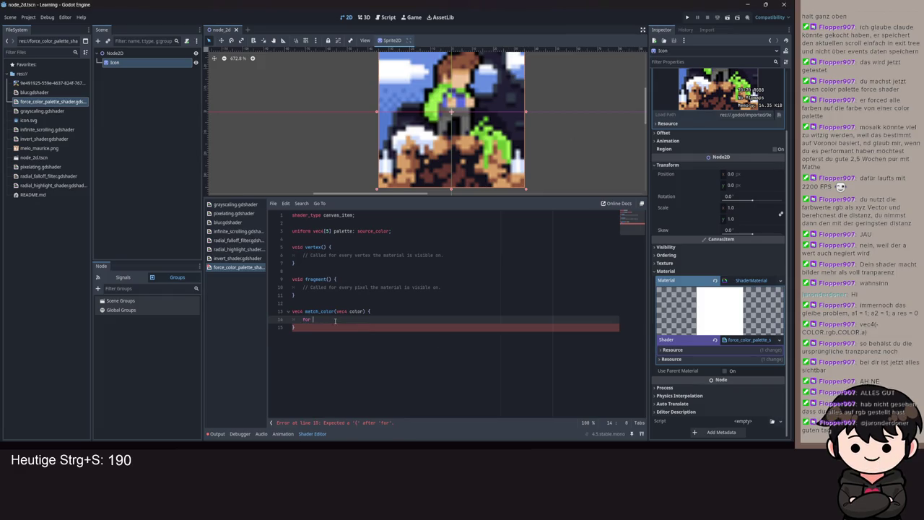
type("i")
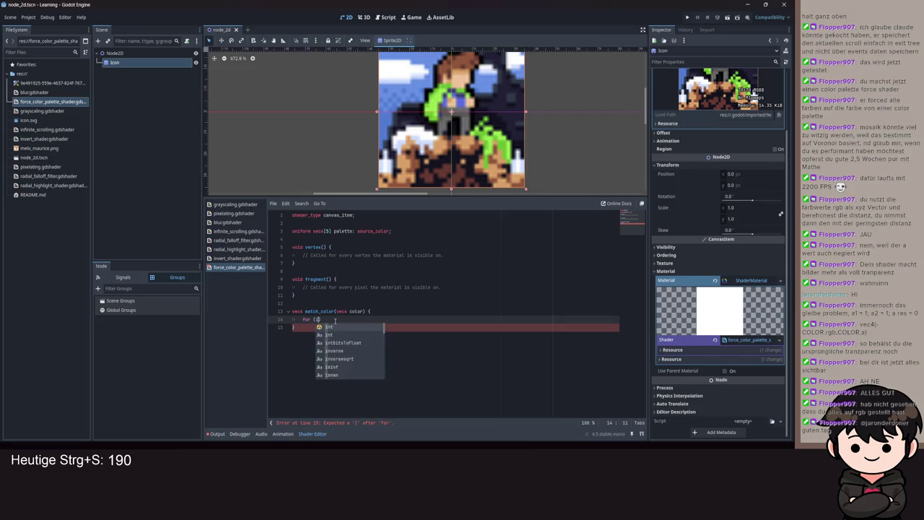
type("nt i =")
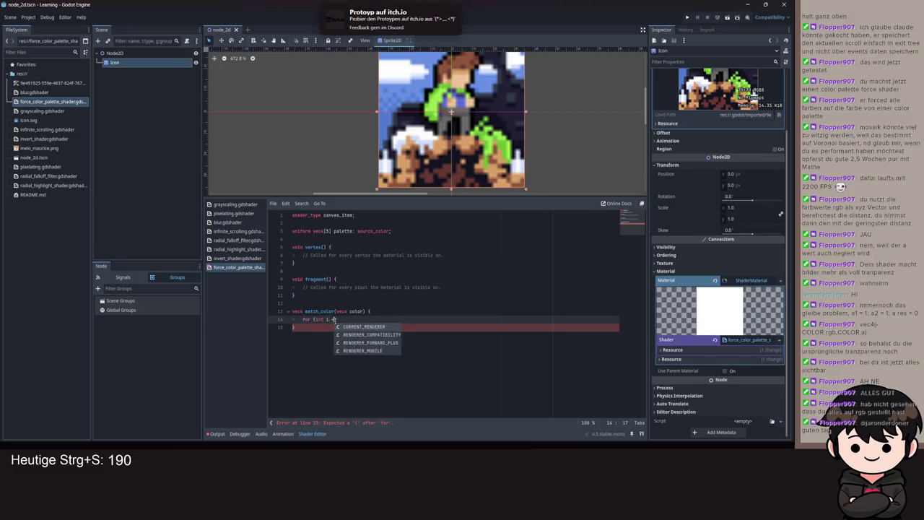
type(" 0; i")
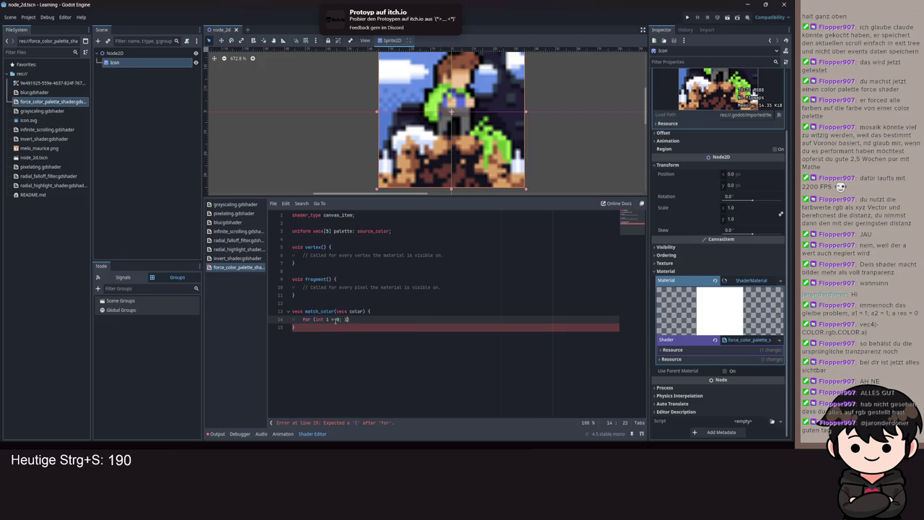
type("<y < pa")
type("lette.s")
key("BackSpace")
type("length(")
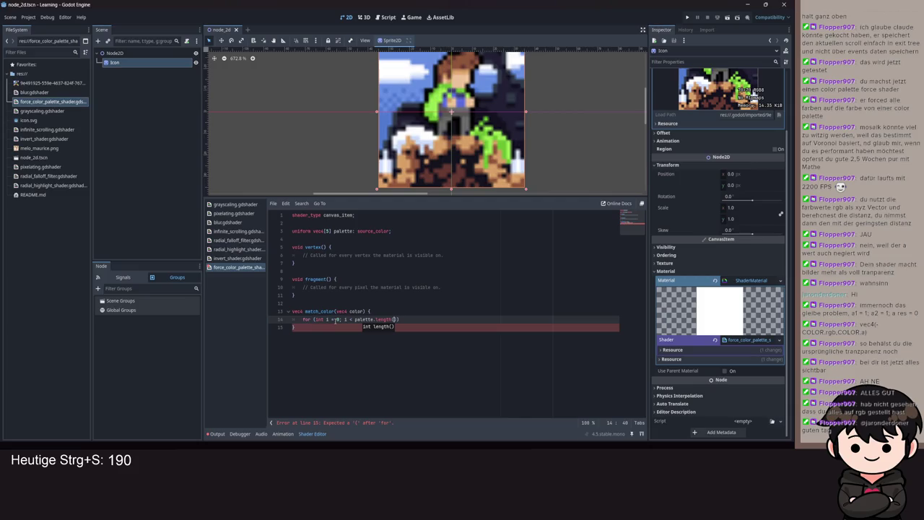
type(")")
type("; i++)")
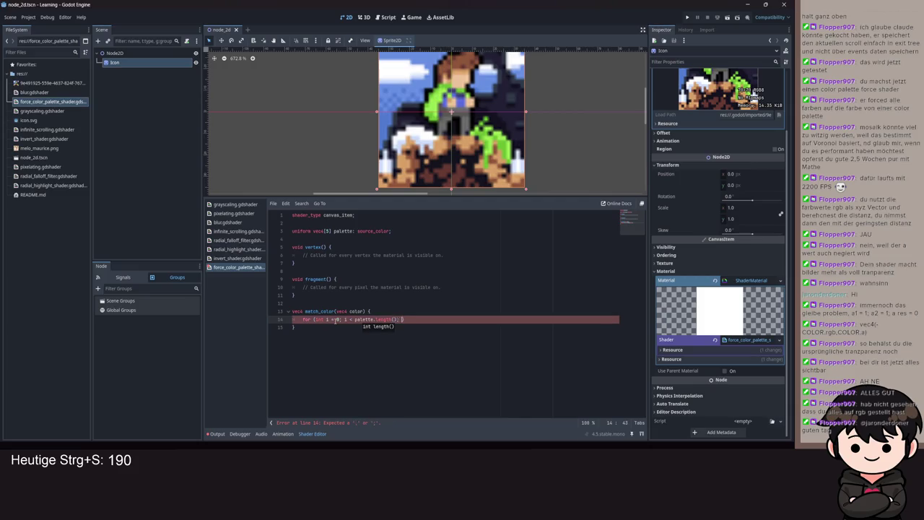
type("{")
key("Return")
type("ec4 col")
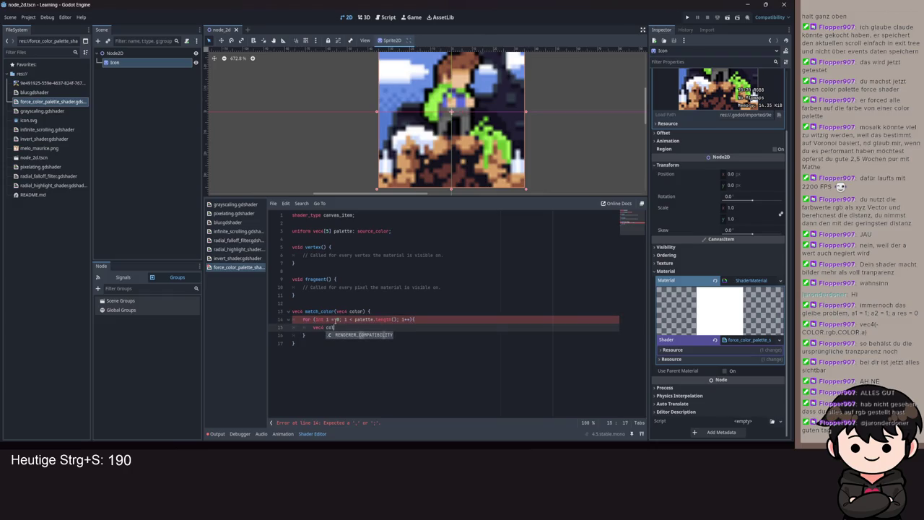
type(" = pa")
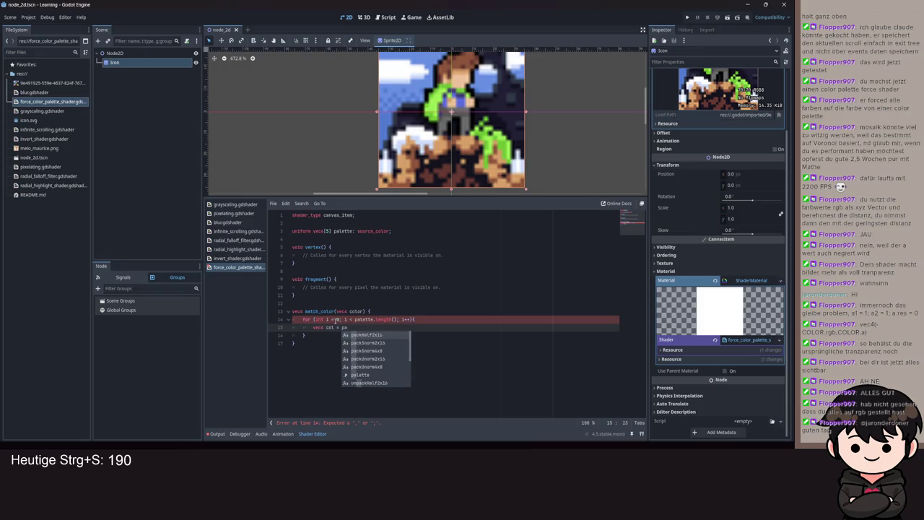
key("Return")
type("[")
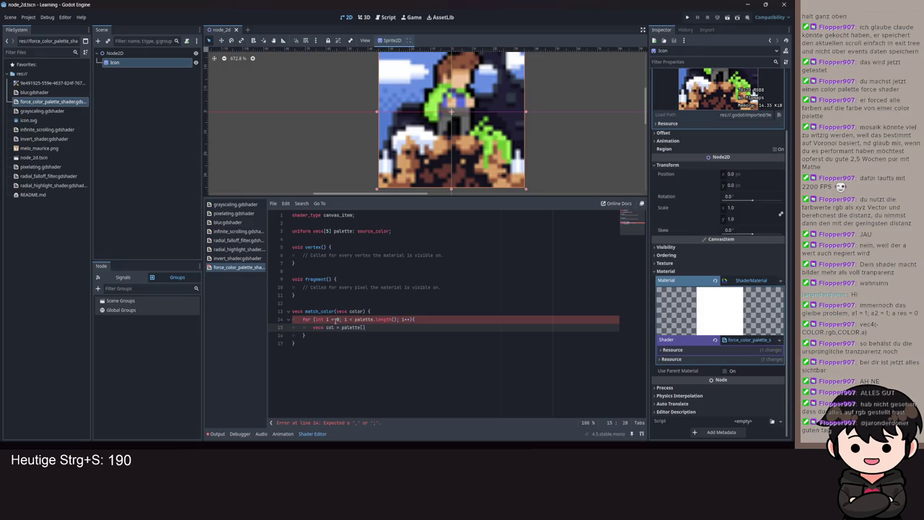
type("i];")
key("Return")
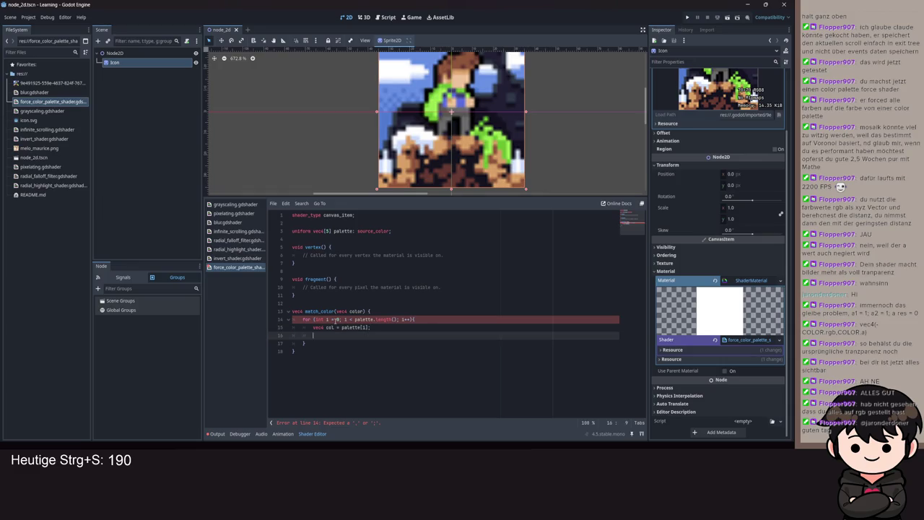
- Add float len = distance(color, col); inside the loop and a blank line below the header
type("float leng")
type("th")
key("BackSpace")
key("BackSpace")
key("BackSpace")
left_click(377, 312)
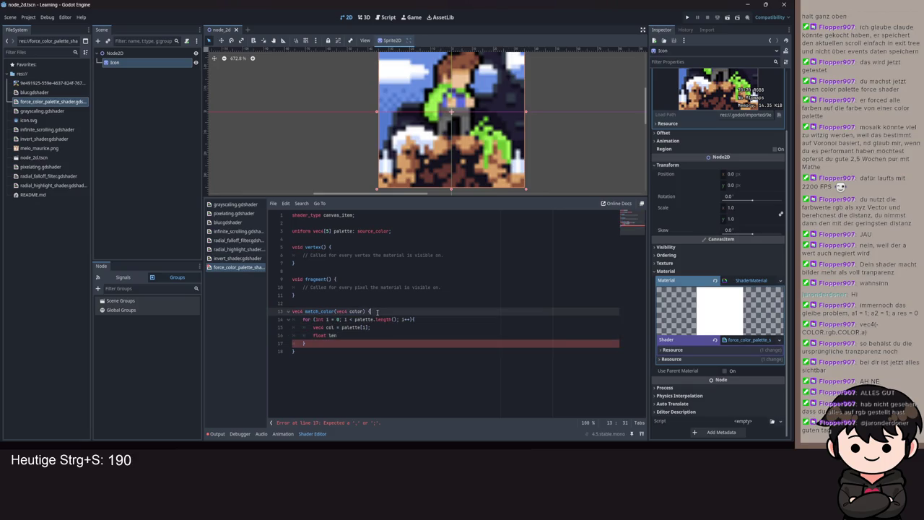
left_click(361, 334)
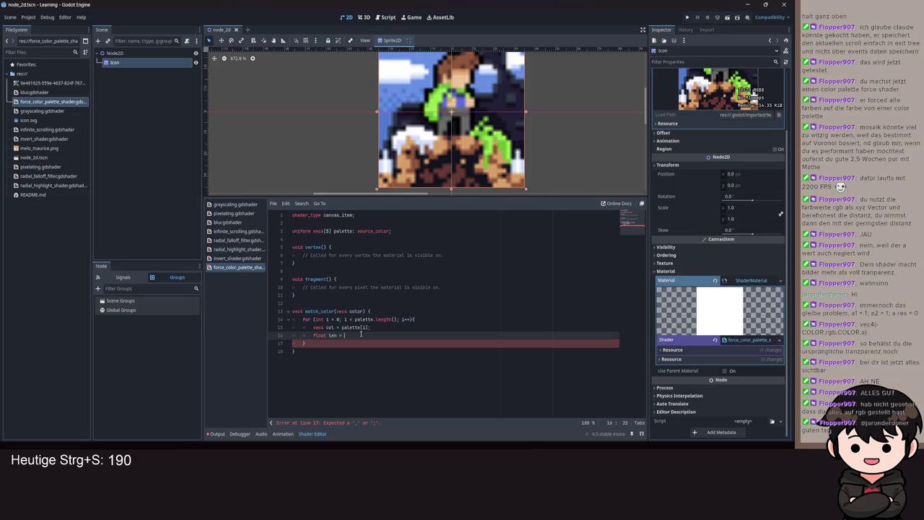
key("ctrl+space")
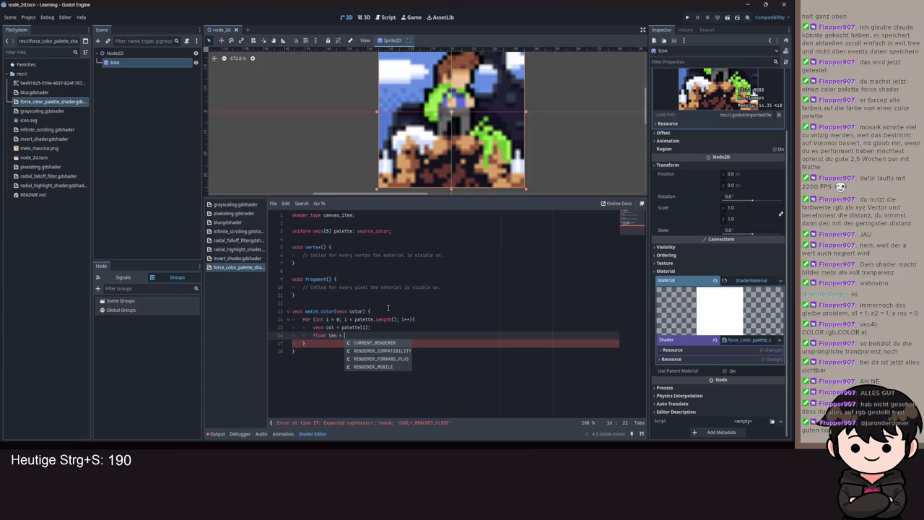
left_click(386, 312)
left_click(360, 334)
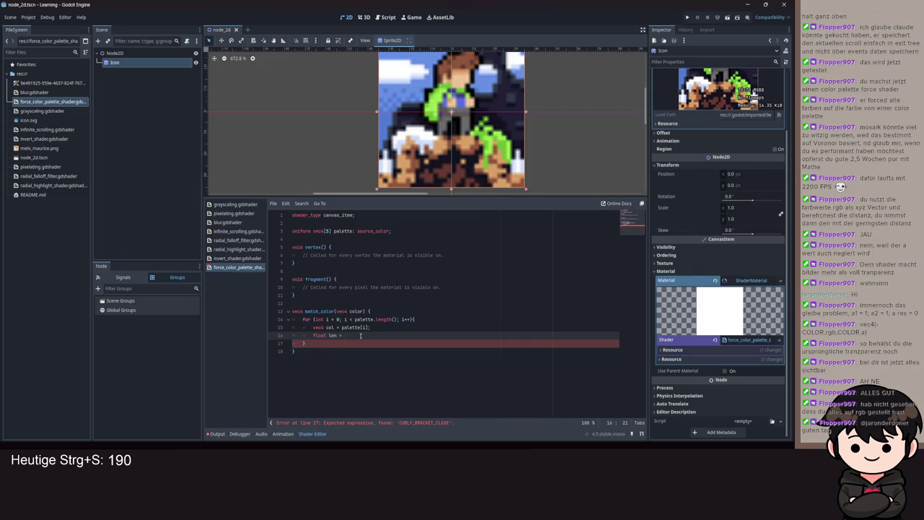
type("color")
key("ctrl+shift+Left")
type("distance(color, ")
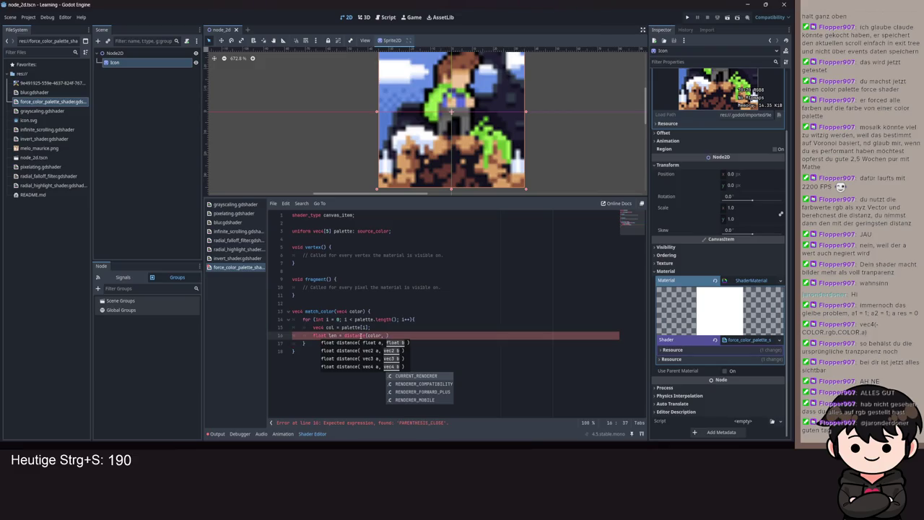
type("col")
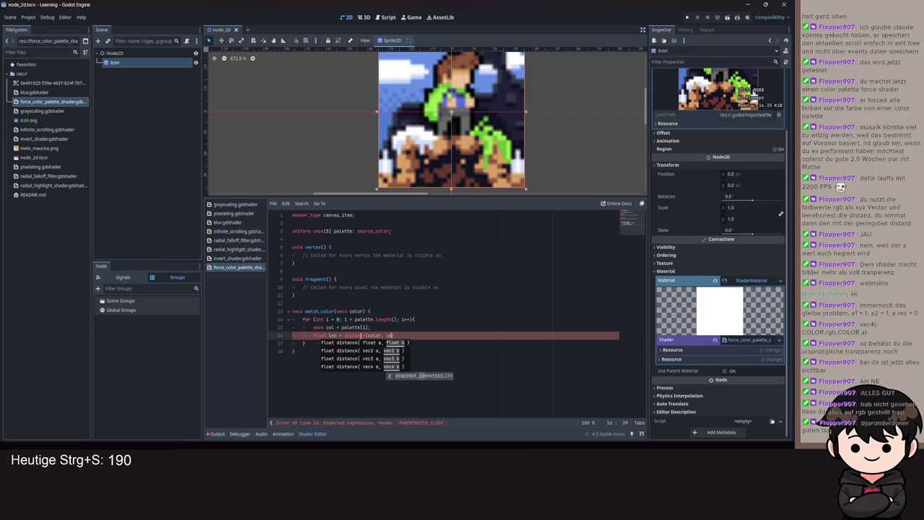
type(");")
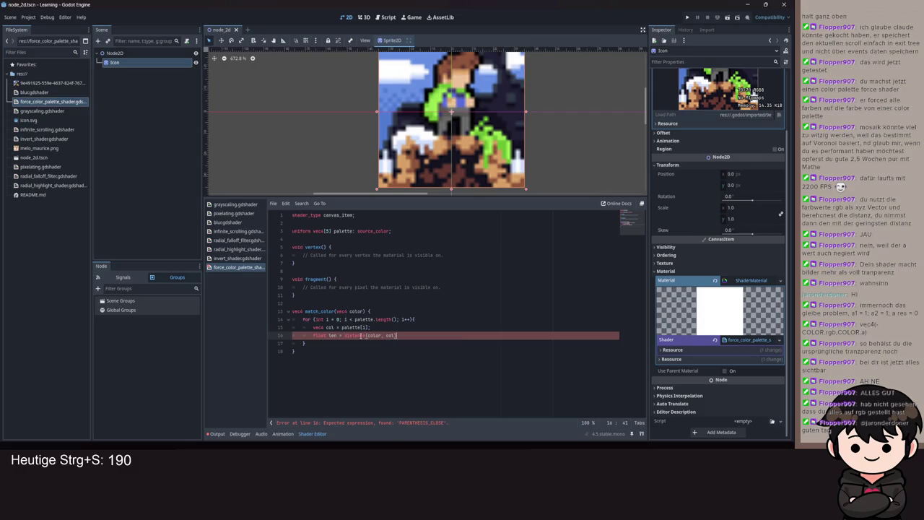
left_click(380, 311)
key("Return")
- Declare the integer index variable idx at the top of match_color
key("Return")
key("Up")
type("int ")
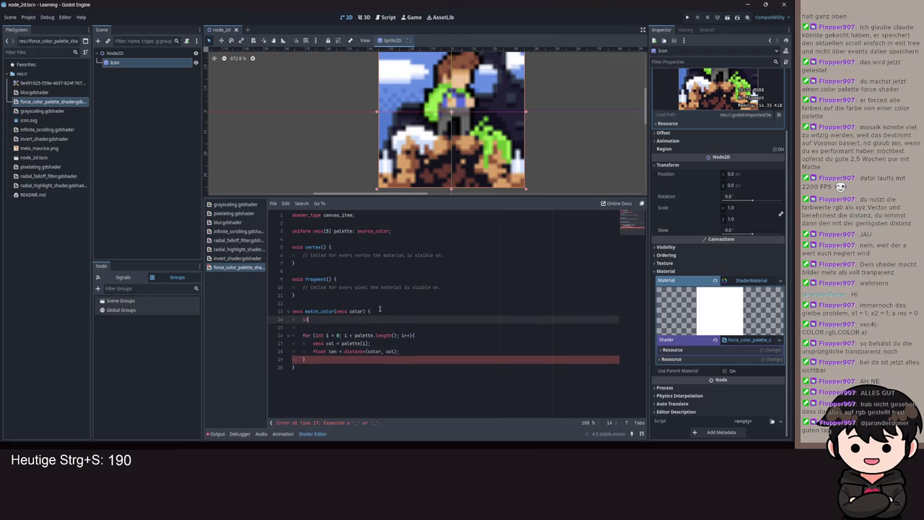
type("in")
type("dx ")
type(";")
key("Return")
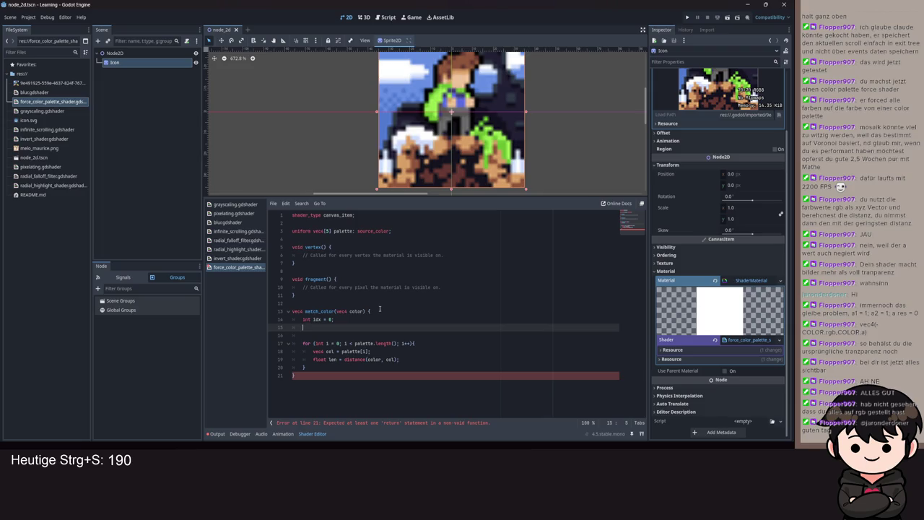
key("BackSpace")
key("BackSpace")
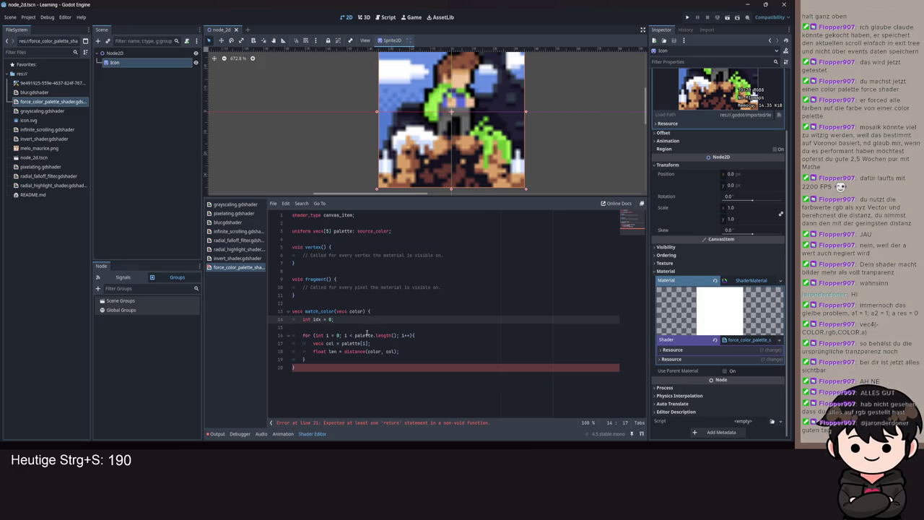
- Add a 'float cur_len = 0.0' declaration below idx and save the shader
key("Return")
key("ctrl+s")
type("int")
key("BackSpace")
key("BackSpace")
key("BackSpace")
type("flo")
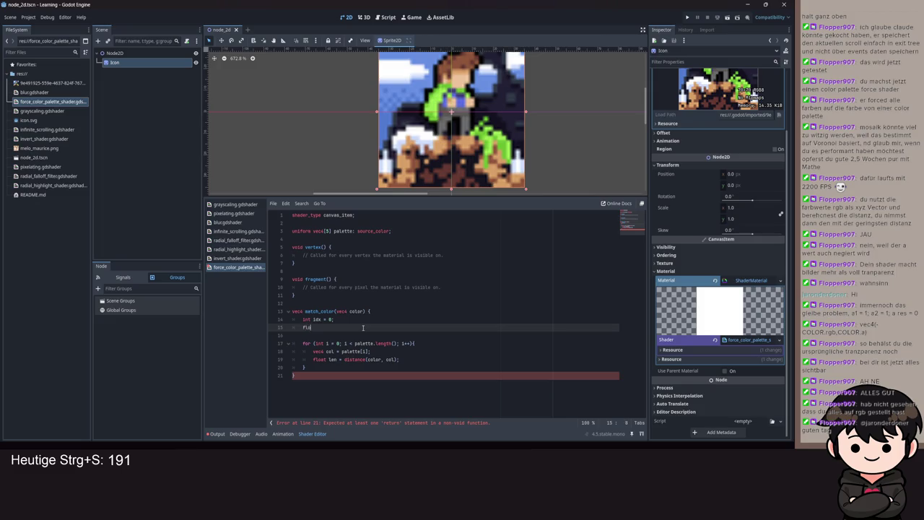
type("at cur_len ")
type("= 0.")
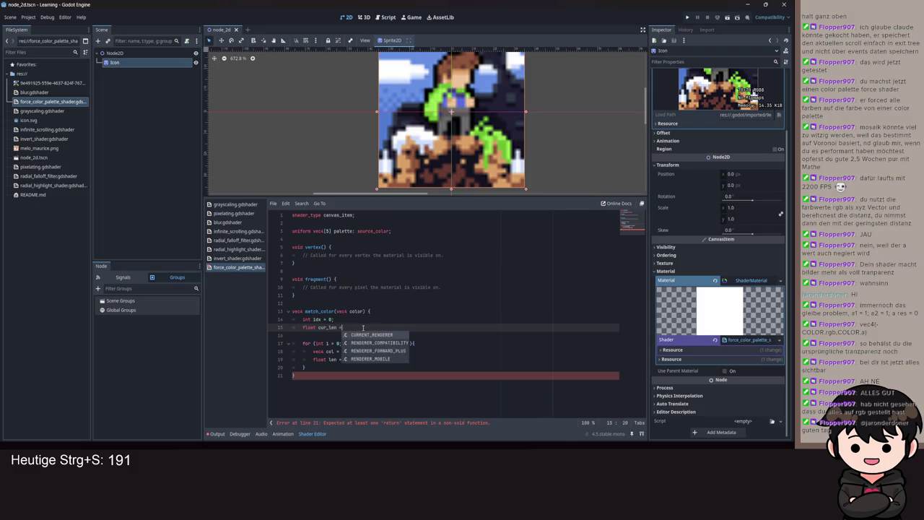
key("ctrl+s")
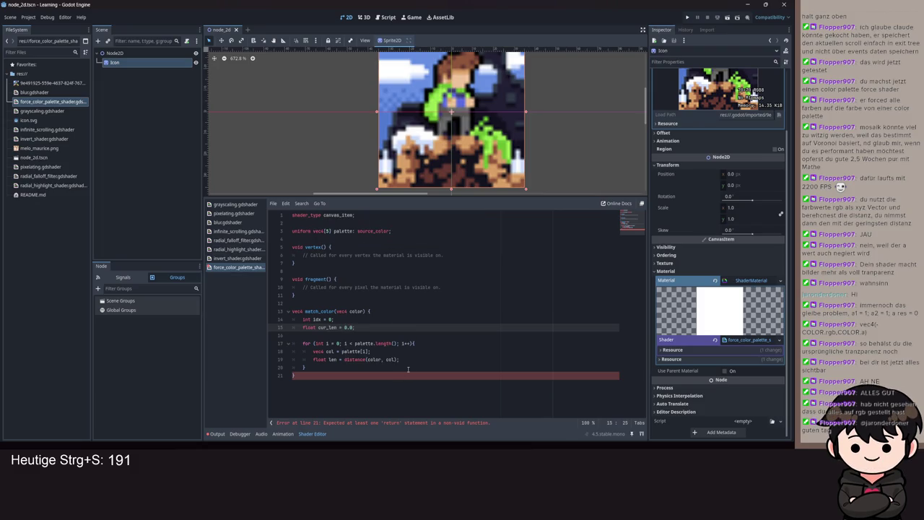
- Start an 'if len <' condition on a new line inside the palette loop
left_click(411, 360)
key("Return")
type("if len <")
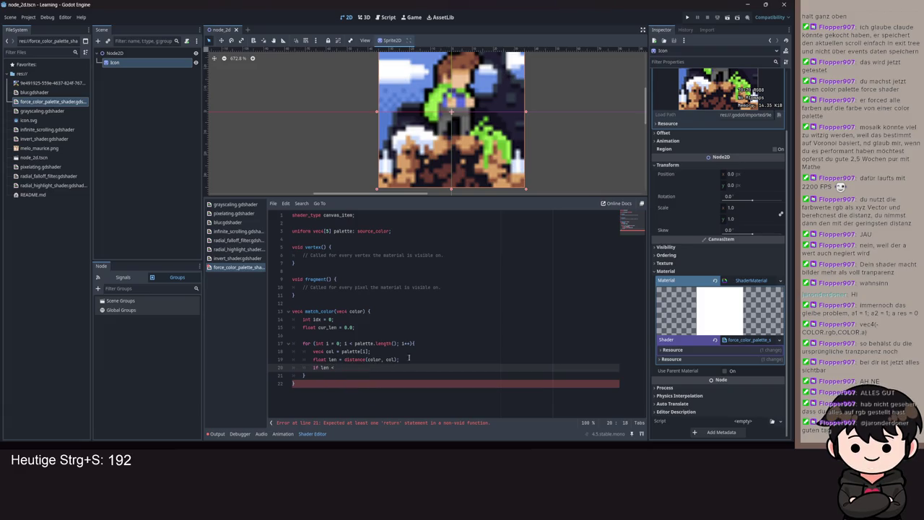
- Try an INF starting value for cur_len, then restore the original cur_len line
left_click(344, 327)
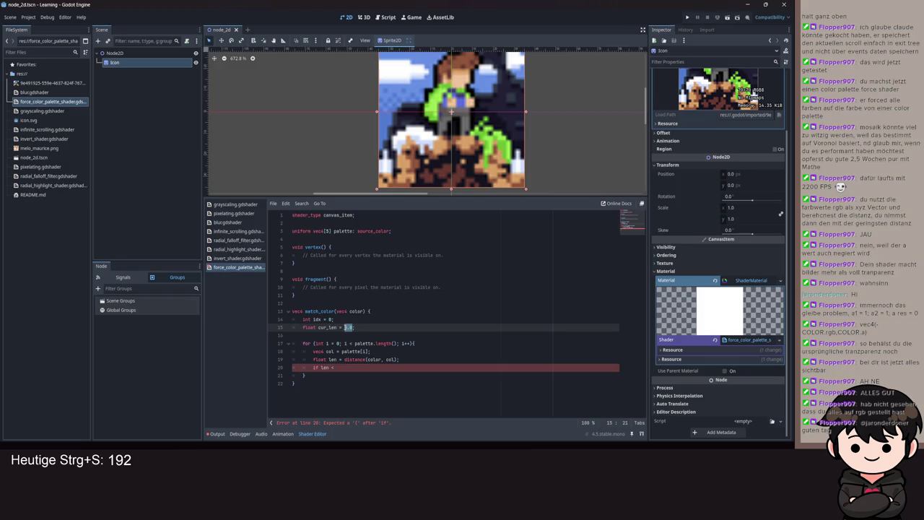
type("INF")
key("BackSpace")
key("BackSpace")
key("BackSpace")
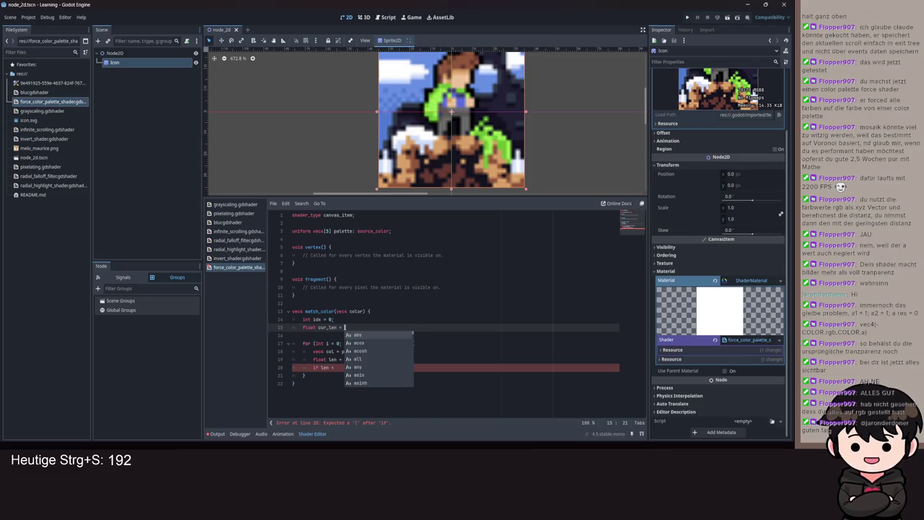
key("Up")
key("Up")
key("Down")
key("Down")
key("Down")
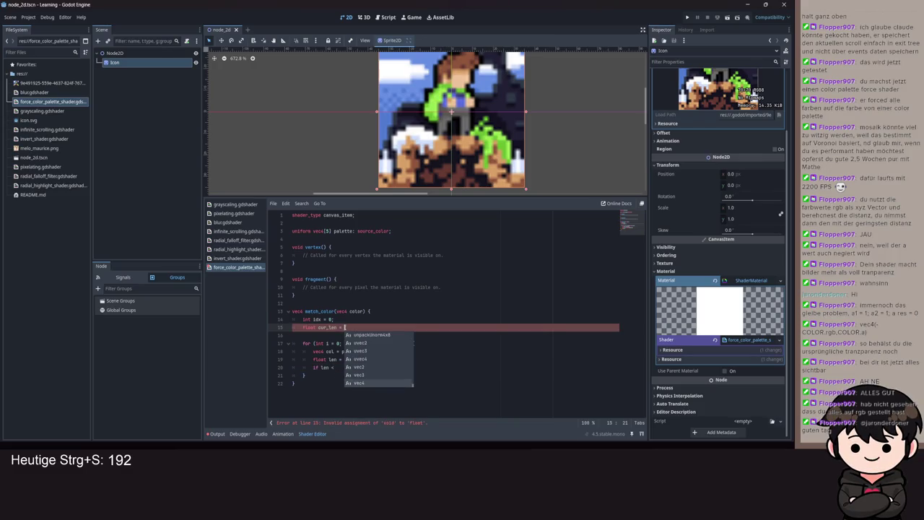
key("Down")
key("Down")
key("Down")
key("Down")
key("Down")
key("Down")
key("Down")
key("Down")
key("Down")
key("Down")
key("Down")
key("Down")
key("Down")
key("Down")
key("Down")
key("Down")
key("Down")
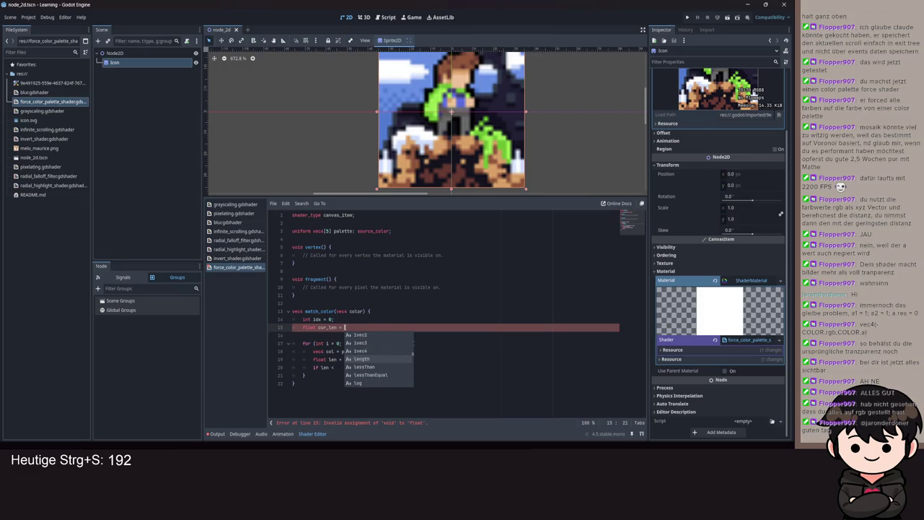
key("Down")
key("Down")
key("Down")
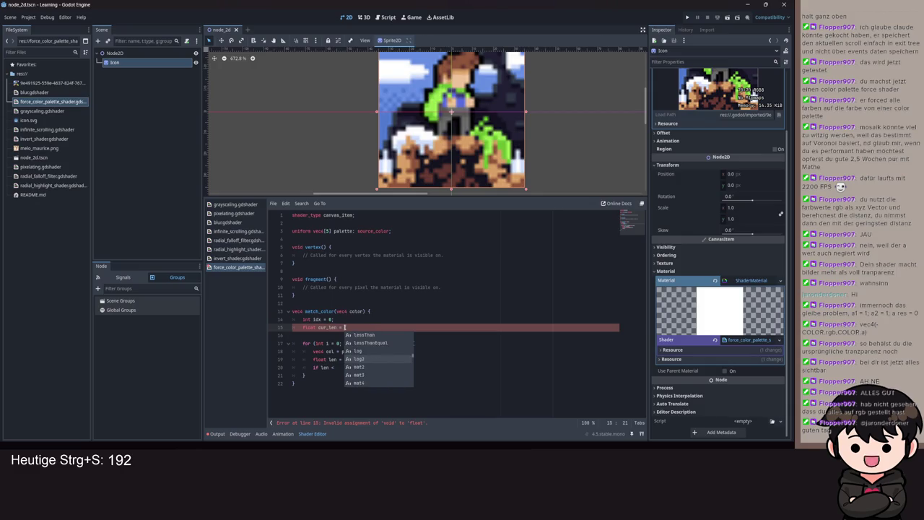
key("Escape")
key("ctrl+BackSpace")
key("ctrl+BackSpace")
key("ctrl+BackSpace")
key("BackSpace")
key("BackSpace")
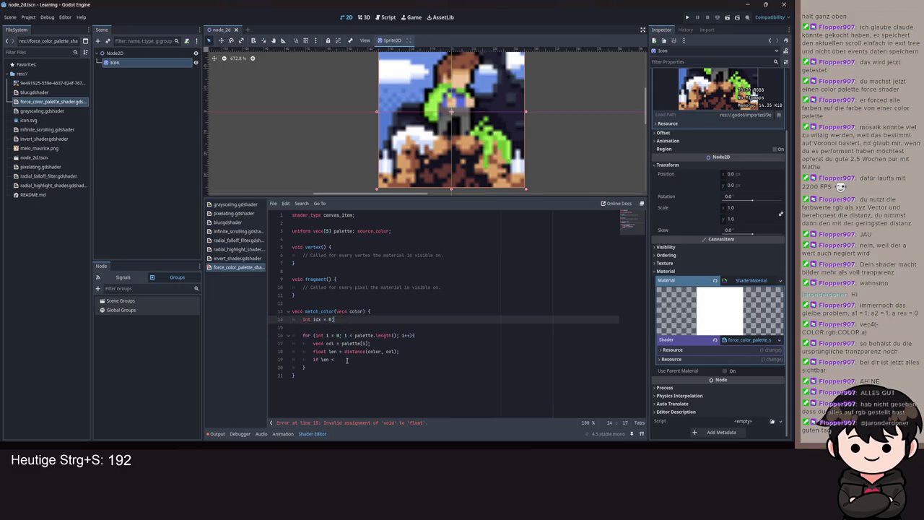
left_click(346, 358)
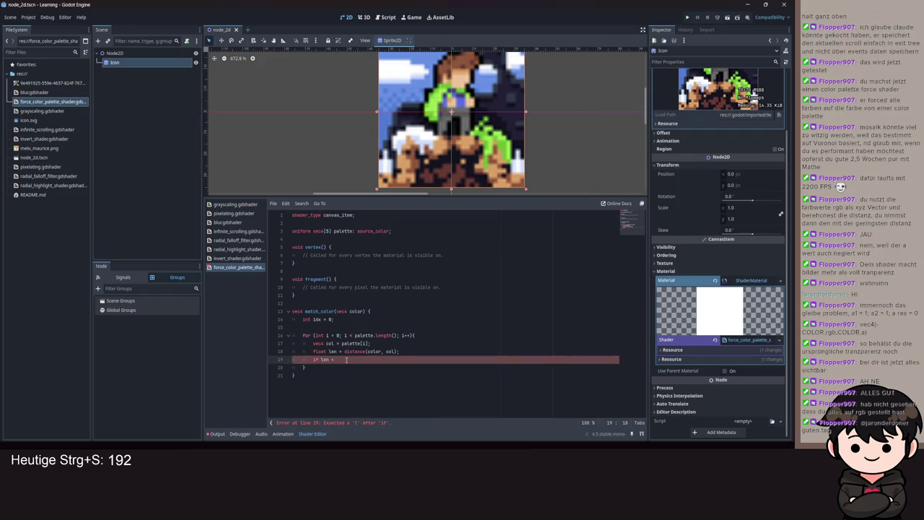
key("ctrl+z")
left_click(357, 329)
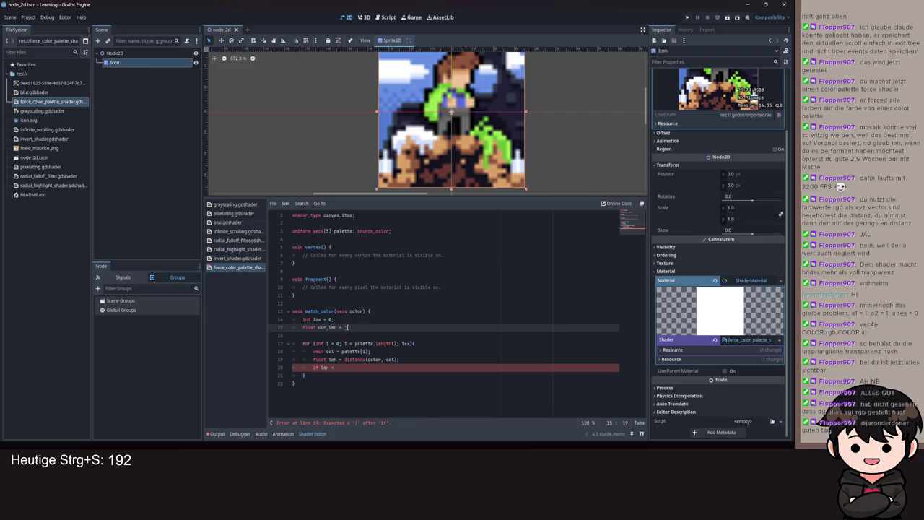
- Finish cur_len's initial value and complete the condition as 'if (len < cur_len || idx == 0){'
type("0;")
type(".")
left_click(346, 366)
left_click(320, 367)
left_click_drag(319, 367, 356, 365)
type("(")
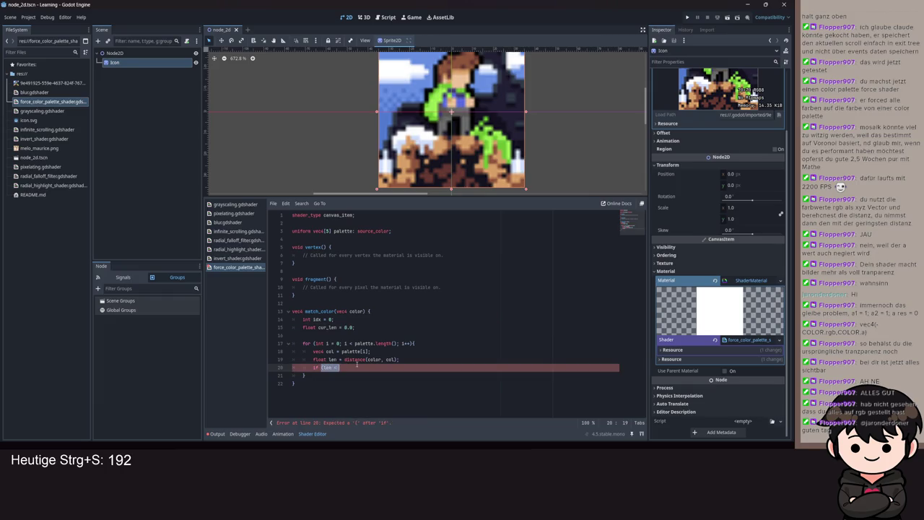
left_click(356, 365)
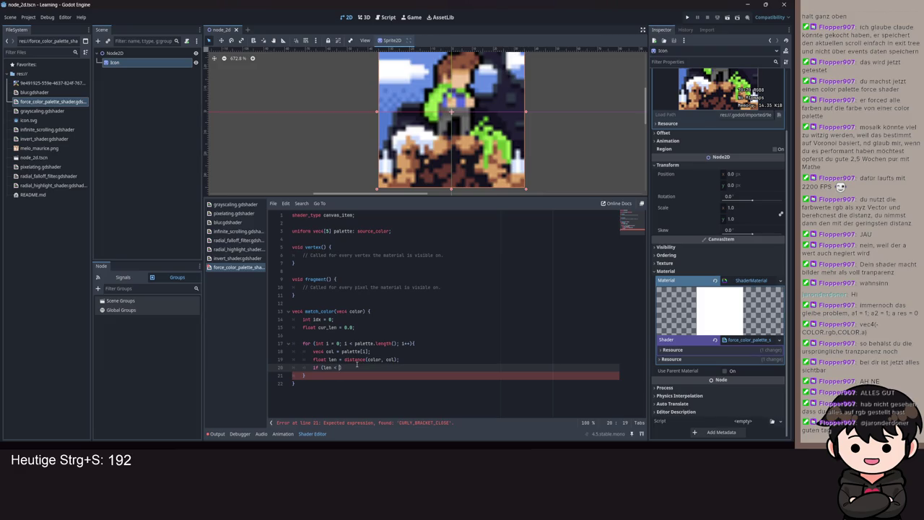
type("cur")
key("Return")
key("BackSpace")
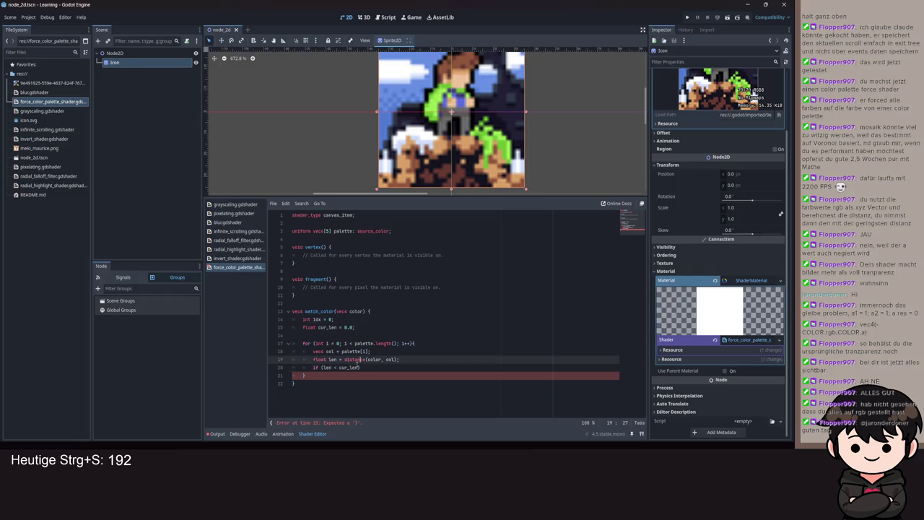
type("|| idx ==")
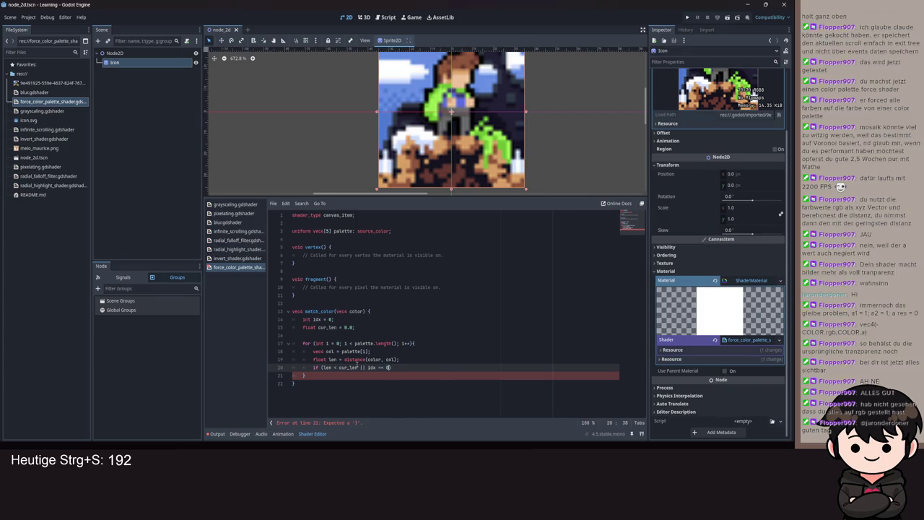
type(" 0){")
- Fill the if block with 'idx = i;' and 'cur_len = len;', then save the shader
key("Return")
type("idx")
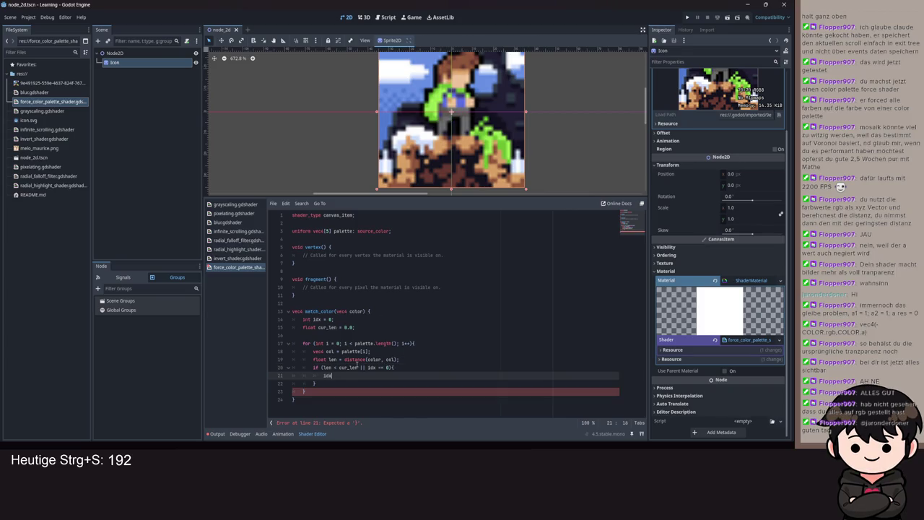
type(" = i")
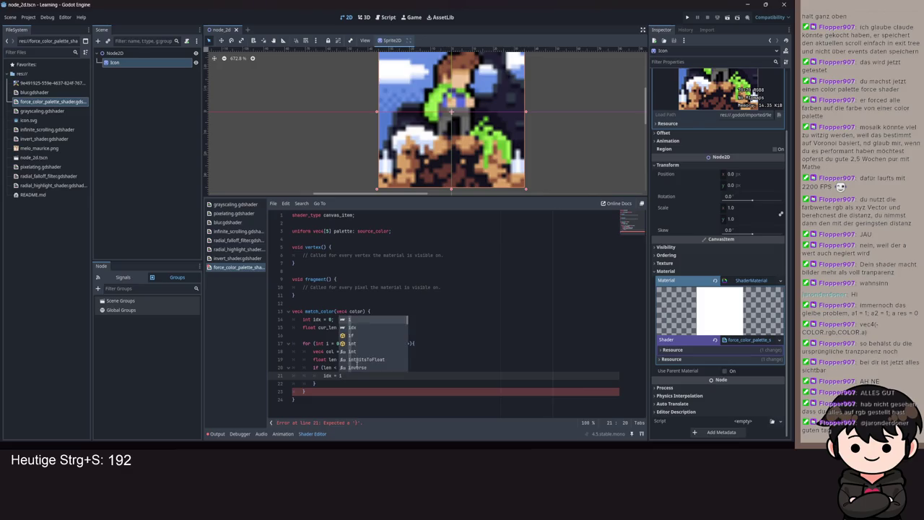
key("Return")
type("cur")
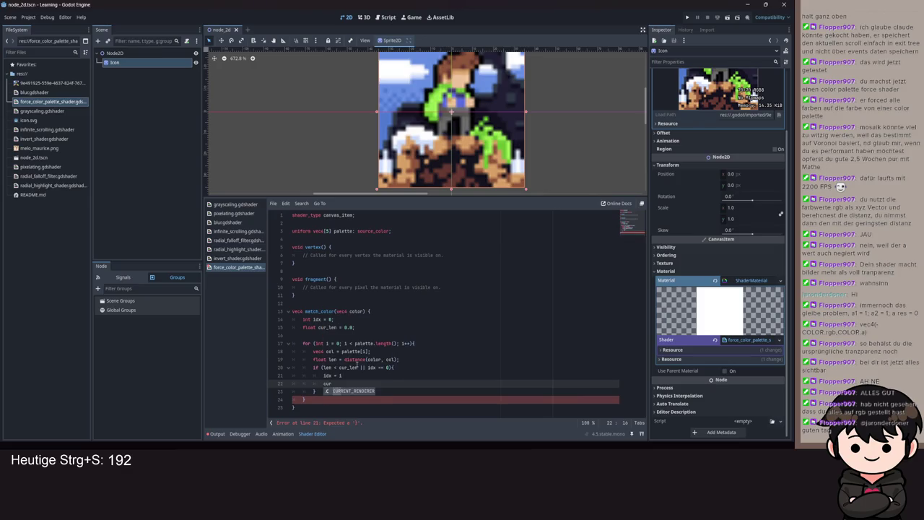
key("BackSpace")
key("Up")
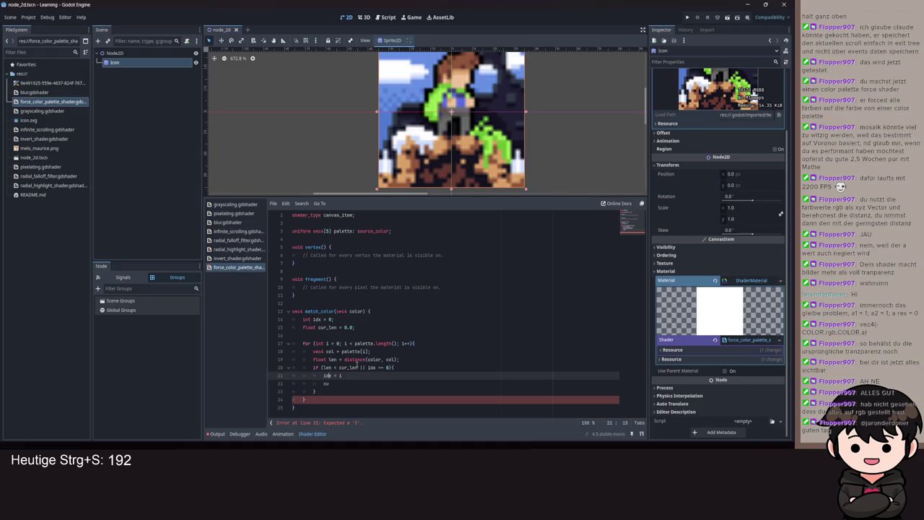
key("End")
type(";")
key("Down")
type("r_len")
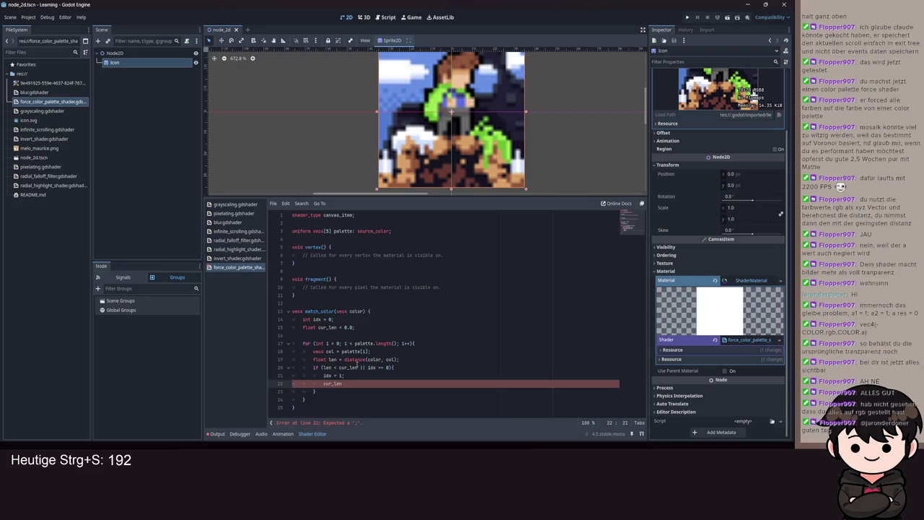
type(" = len;")
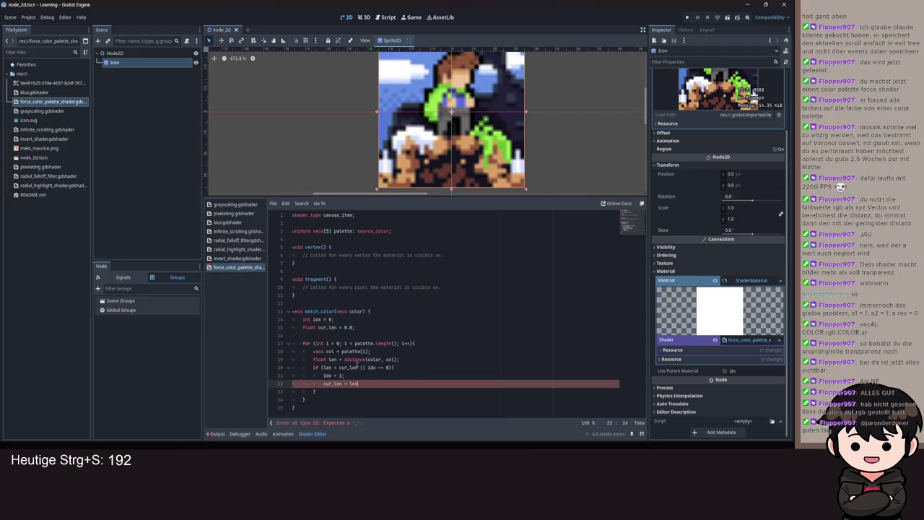
key("BackSpace")
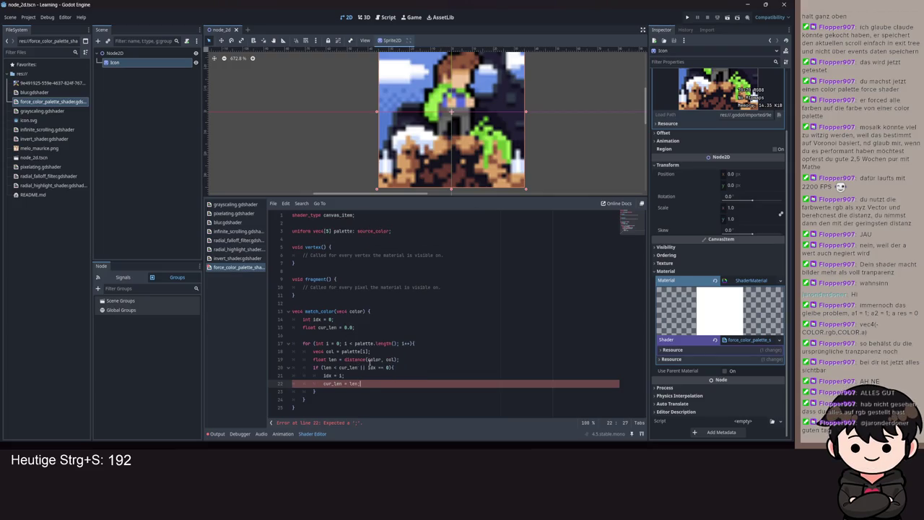
left_click(314, 397)
key("Return")
key("ctrl+s")
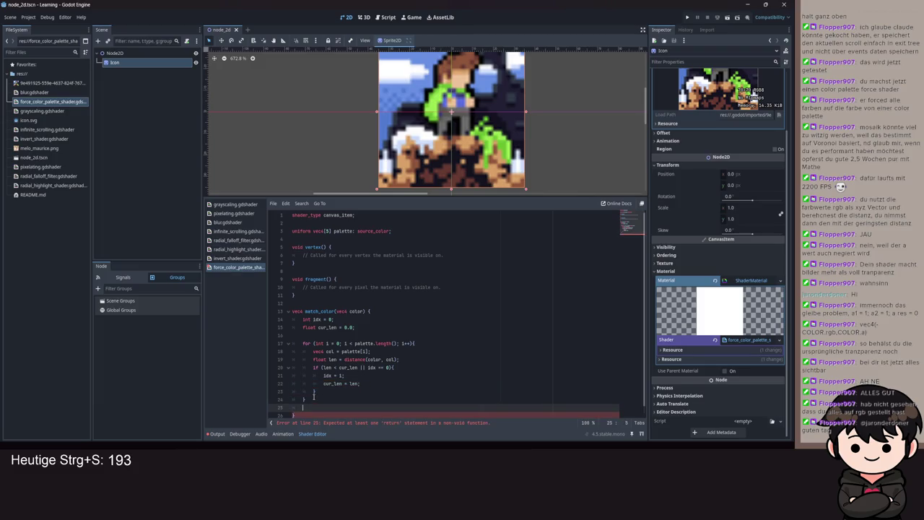
- End match_color with 'return palette[idx];' and save
type("return p")
type("a")
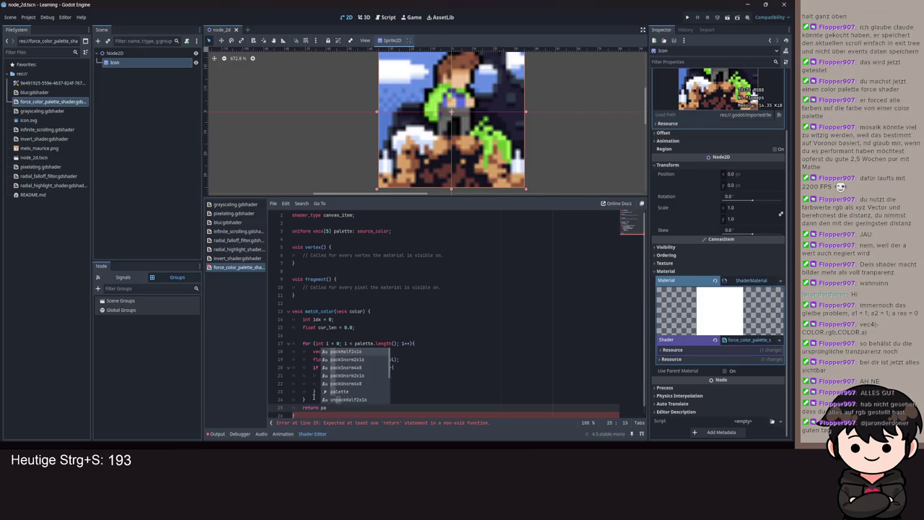
type("lette[")
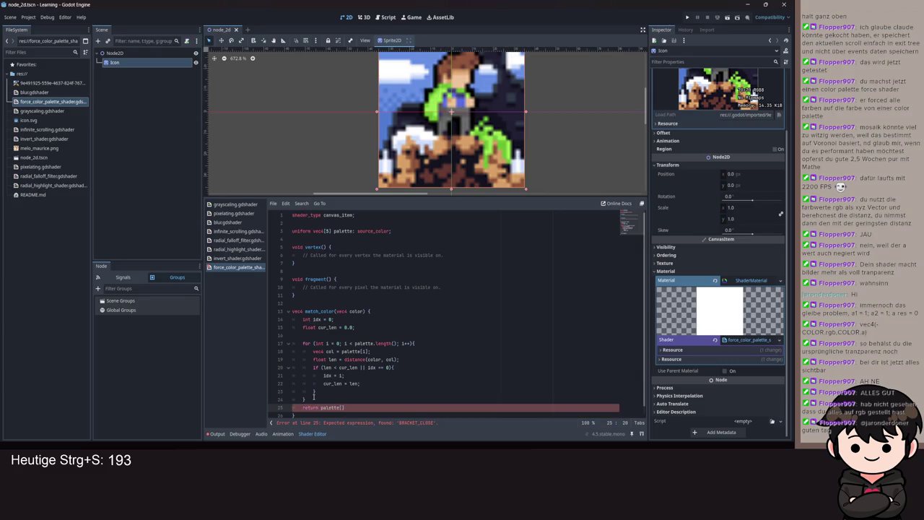
type("idx]")
type(";")
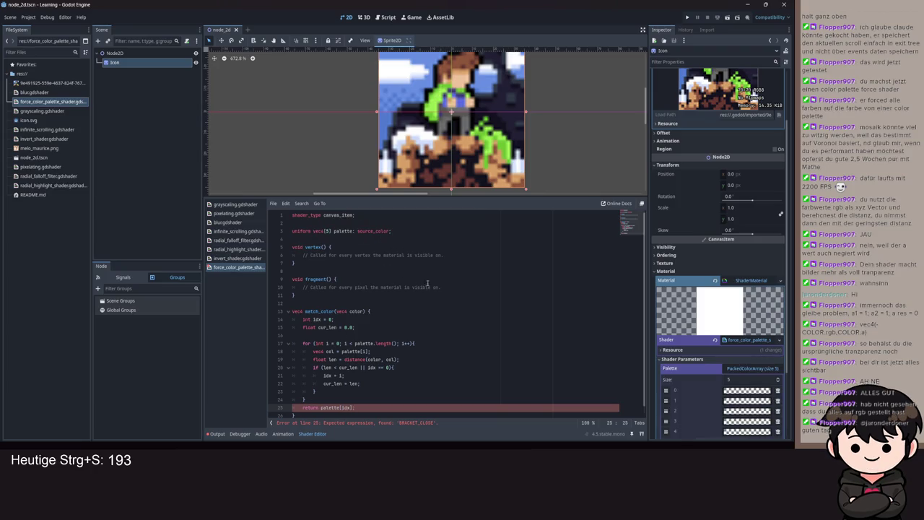
key("ctrl+s")
- Replace the comment in fragment() with 'COLOR = match_color(COLOR);' and save
left_click_drag(441, 287, 308, 291)
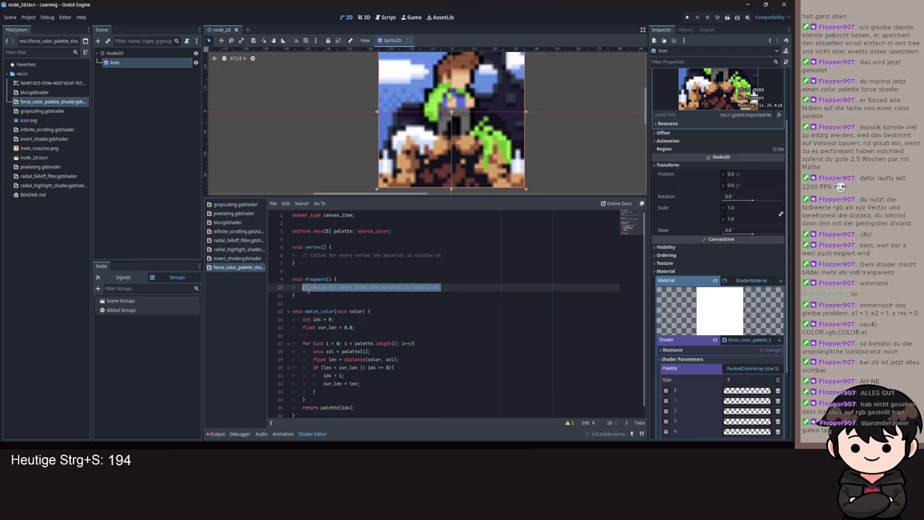
type("COLOR = mat")
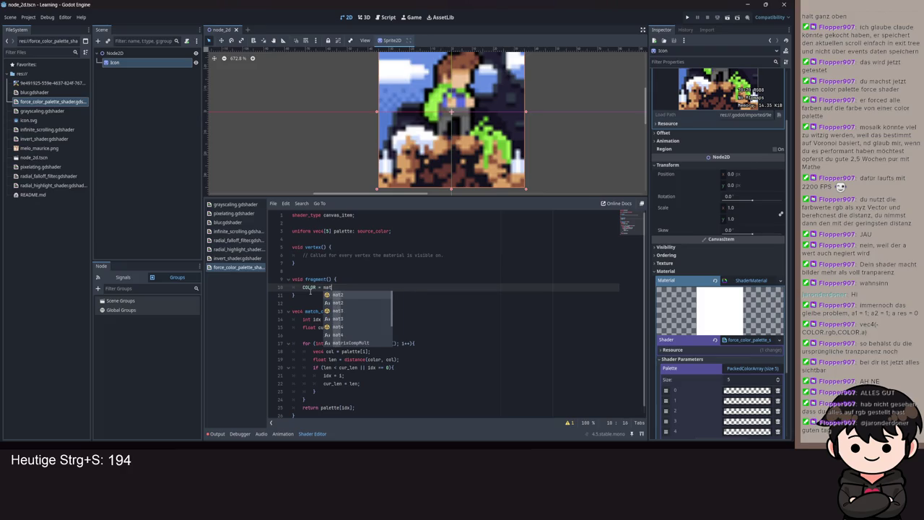
type("ch")
key("BackSpace")
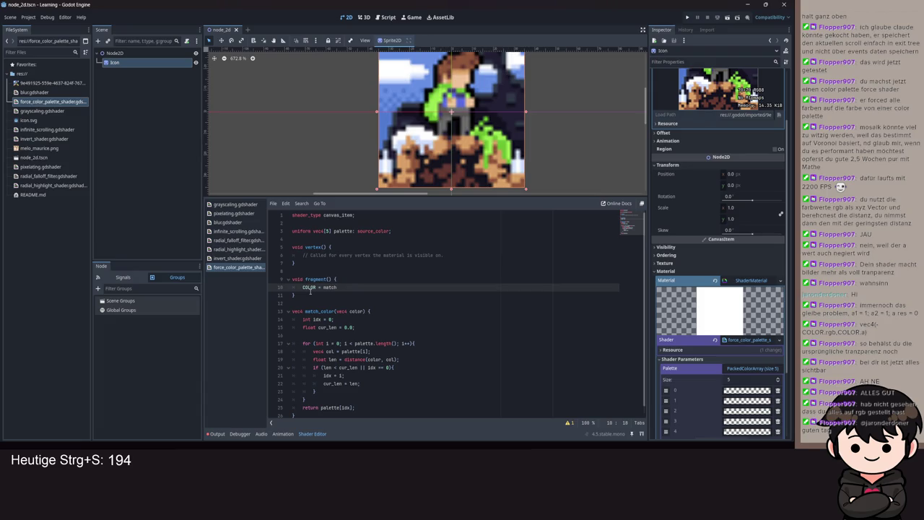
type("_color(COLOR)")
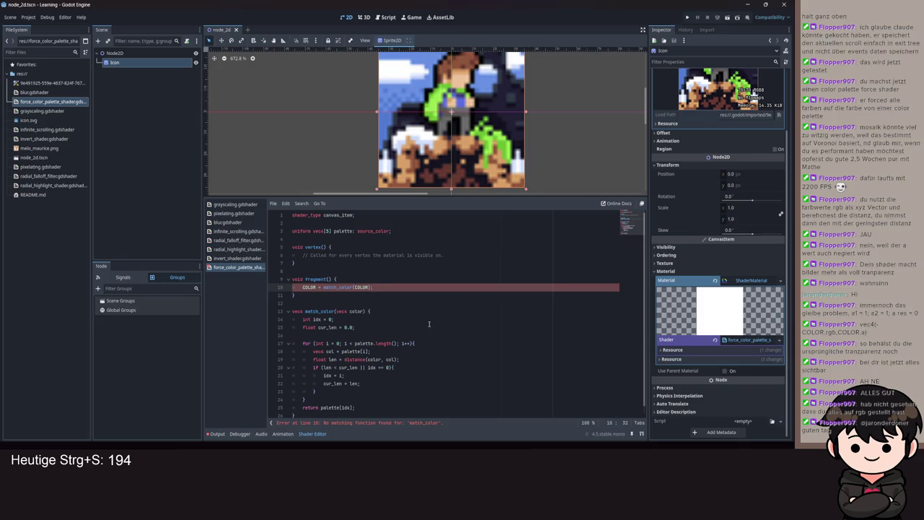
type(";")
scroll(428, 328, "down", 1)
key("ctrl+s")
double_click(327, 303)
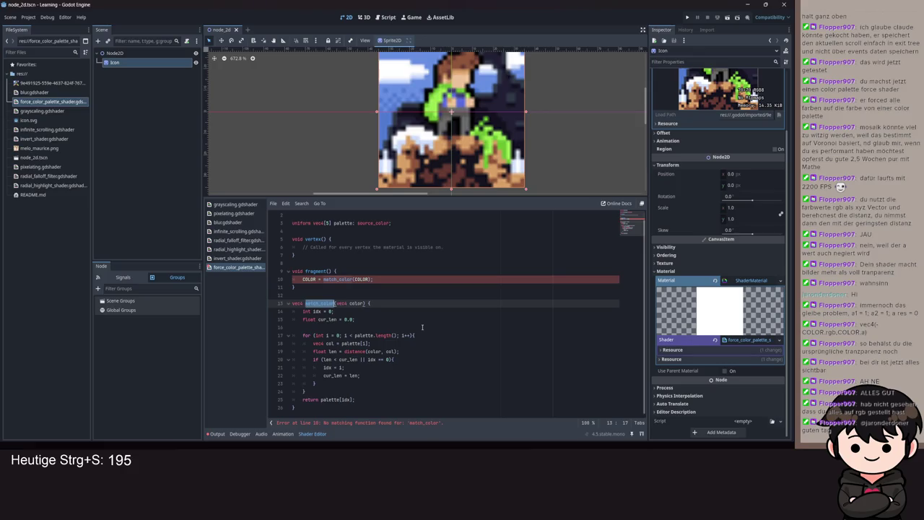
key("ctrl+s")
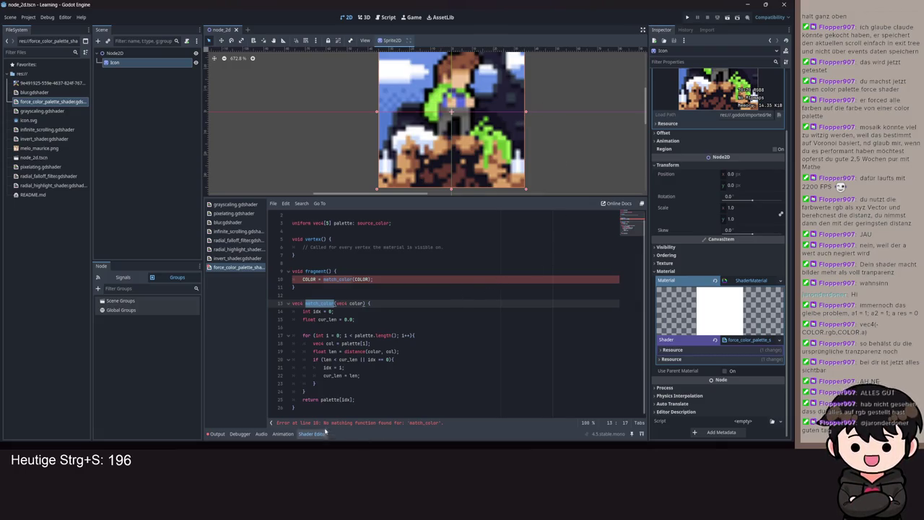
left_click_drag(365, 408, 291, 272)
left_click(389, 294)
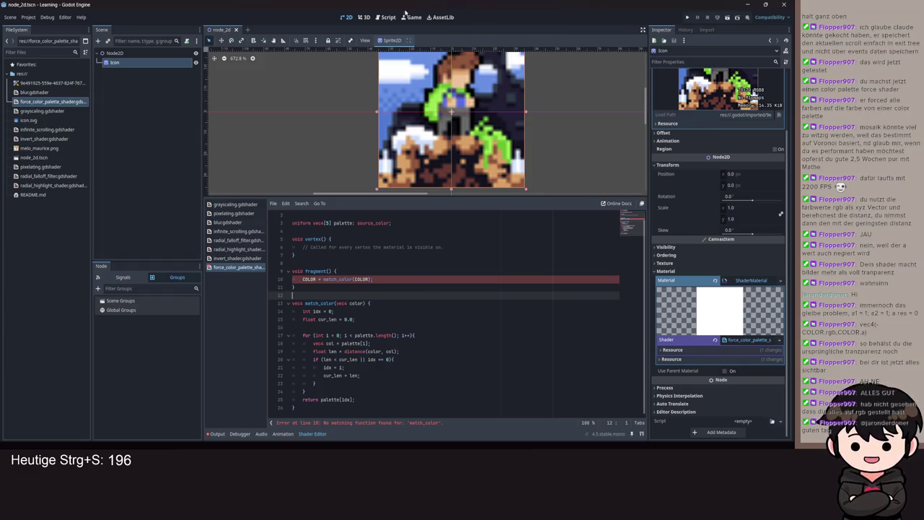
mouse_move(360, 409)
left_mouse_down()
mouse_move(311, 358)
mouse_move(292, 271)
left_mouse_up()
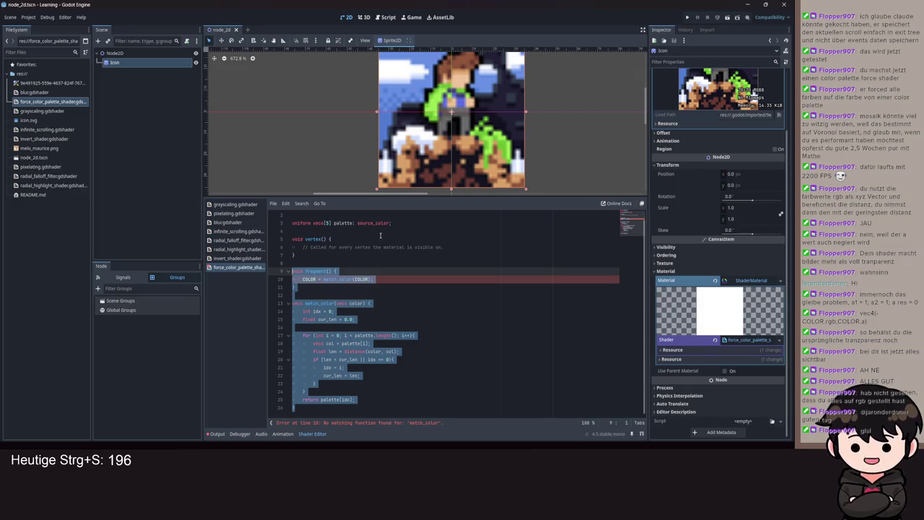
left_click(389, 318)
left_click(324, 408)
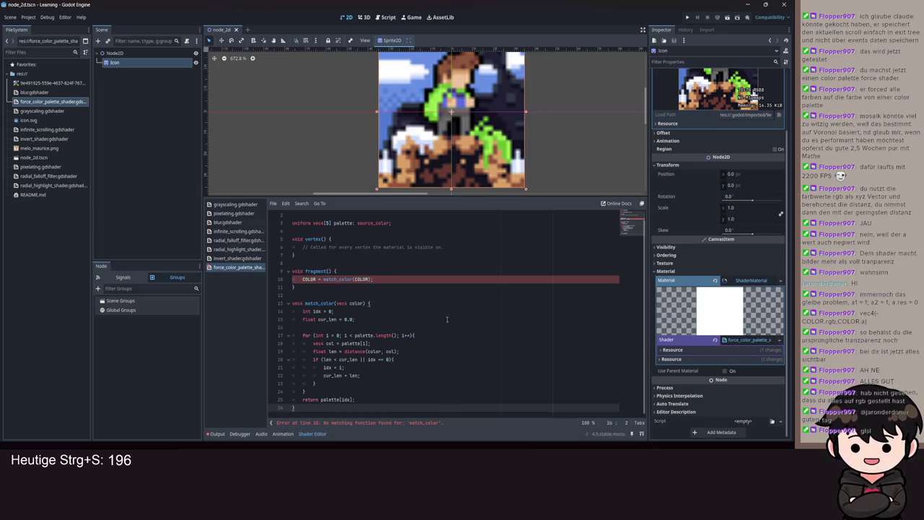
double_click(317, 343)
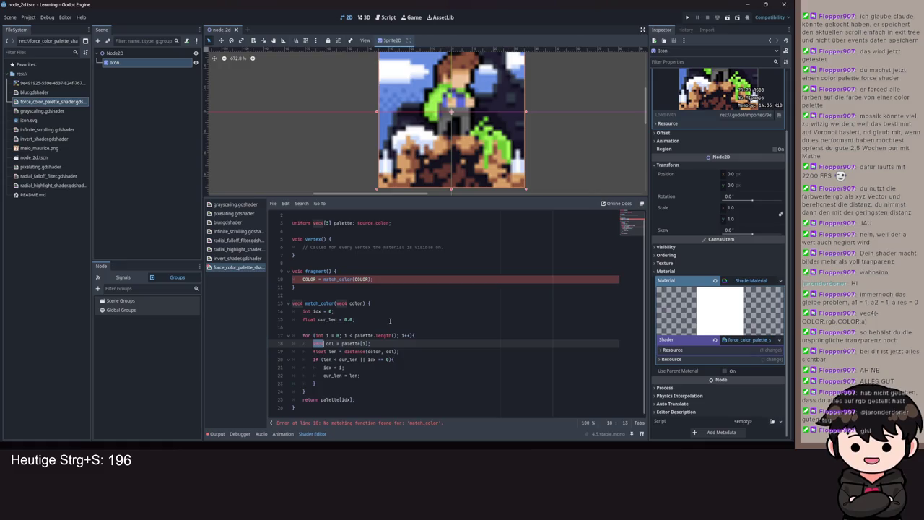
left_click(399, 381)
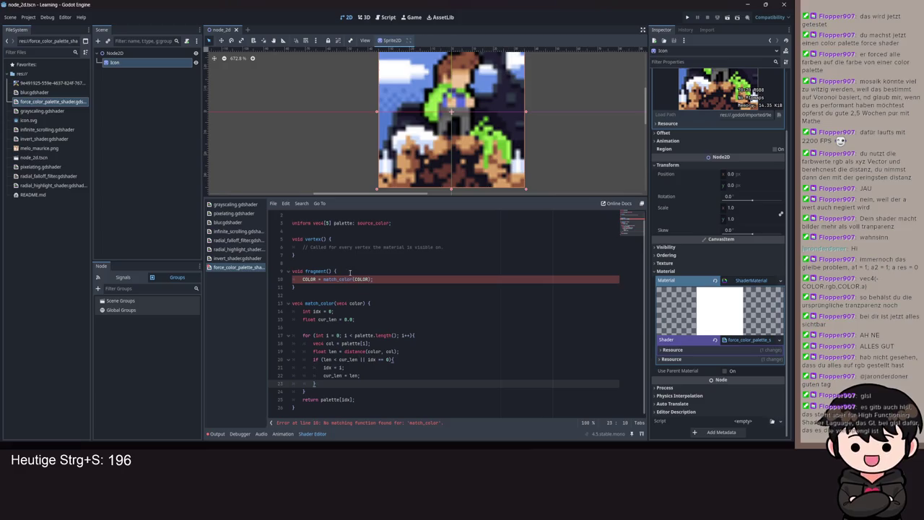
double_click(324, 278)
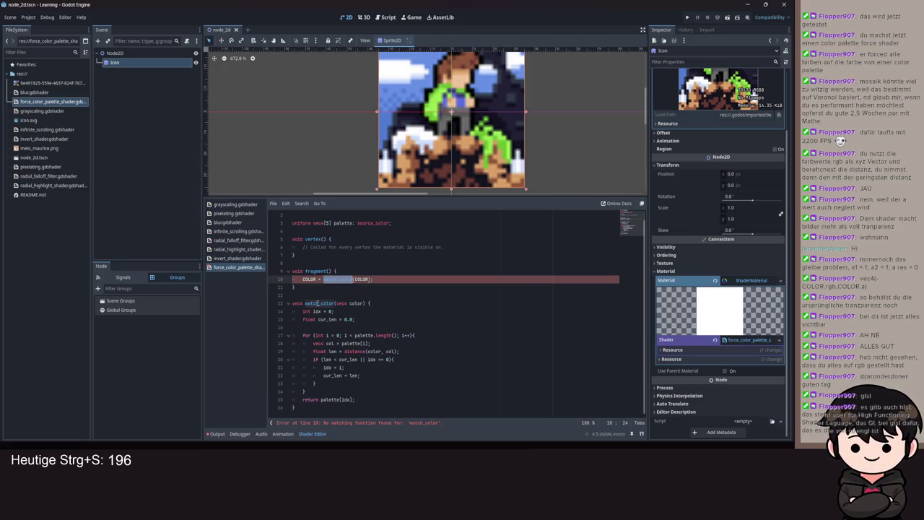
double_click(316, 303)
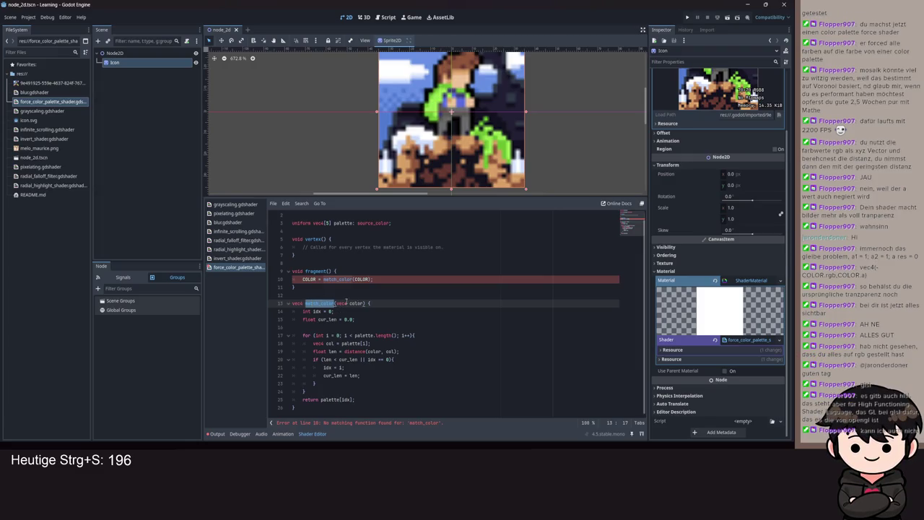
double_click(325, 279)
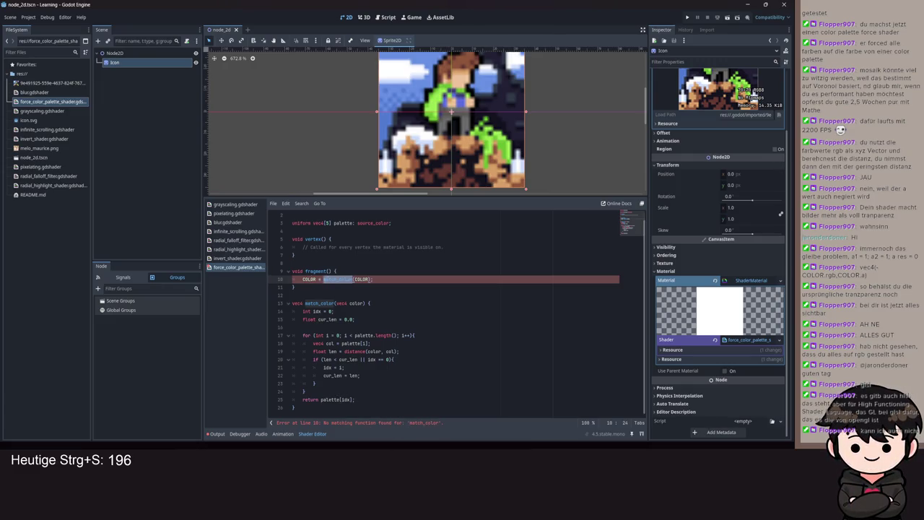
left_click(326, 303)
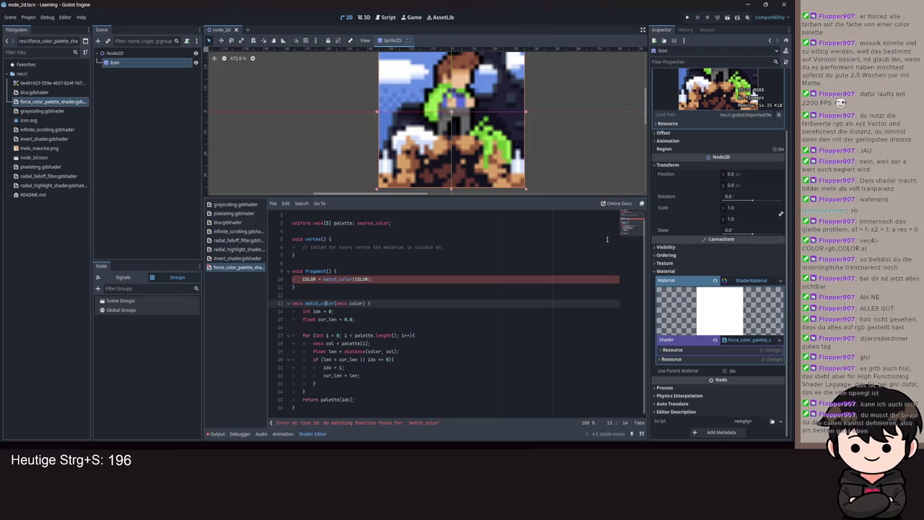
left_click(407, 223)
- Try a 'vec4 match_color(vec4 color);' forward declaration below the palette uniform, then delete it
key("Return")
scroll(408, 229, "up", 1)
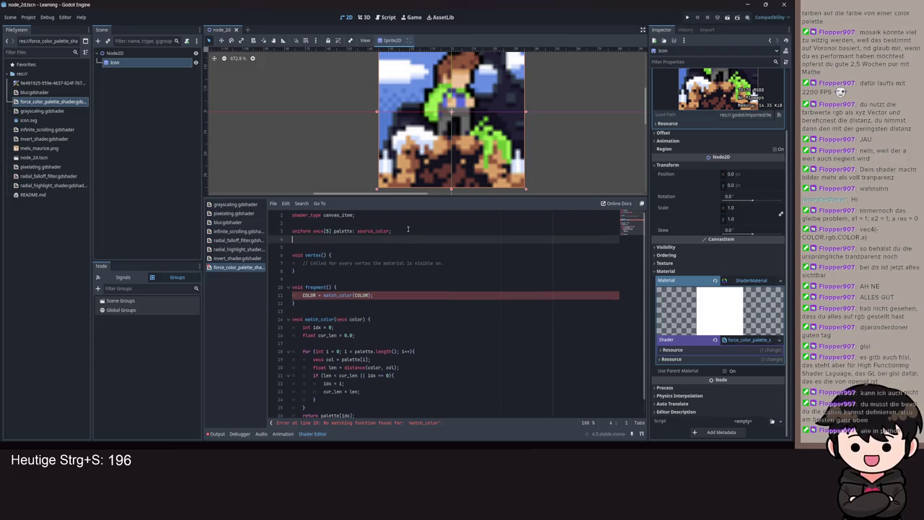
key("Return")
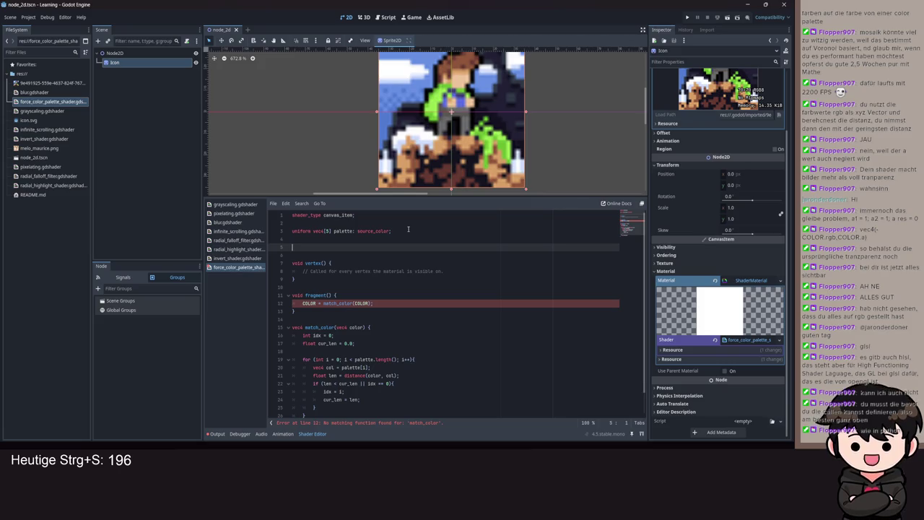
type("vec4 match_color(")
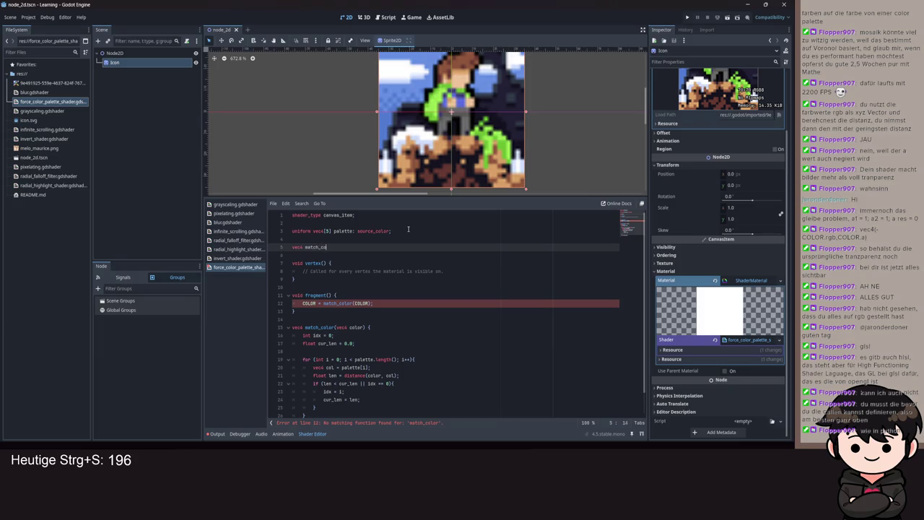
type("vec4 color);")
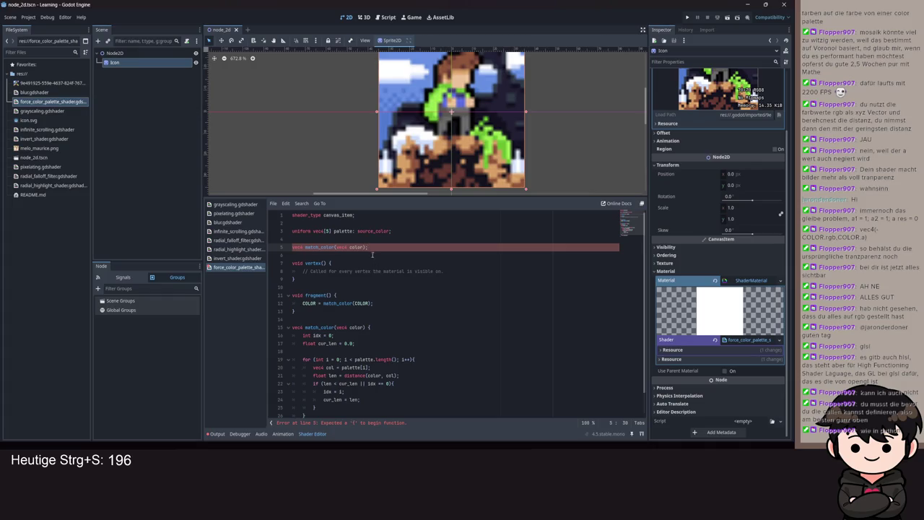
scroll(373, 254, "down", 1)
mouse_move(303, 411)
left_mouse_down()
mouse_move(311, 382)
mouse_move(307, 303)
left_mouse_up()
left_click_drag(292, 231, 292, 217)
key("BackSpace")
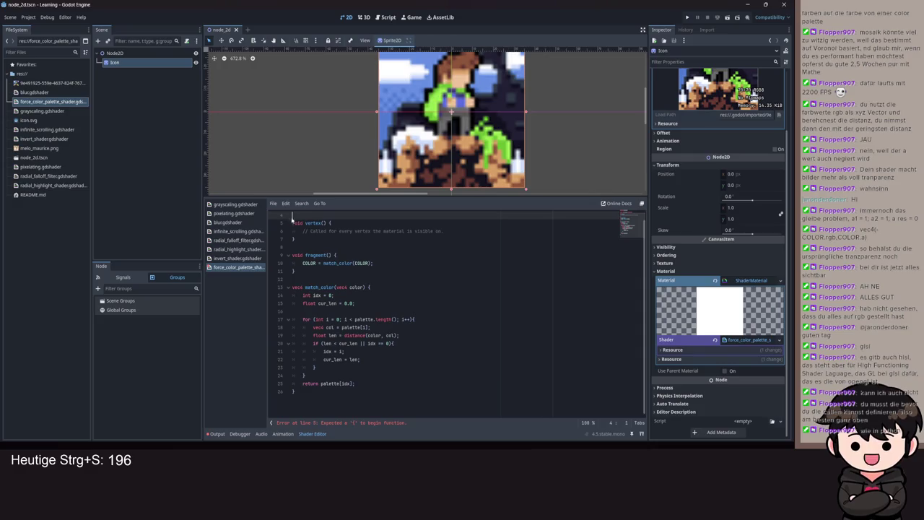
- Move the whole match_color function above vertex() with Alt+Up and save to recompile
mouse_move(297, 393)
left_mouse_down()
mouse_move(296, 303)
mouse_move(282, 263)
left_mouse_up()
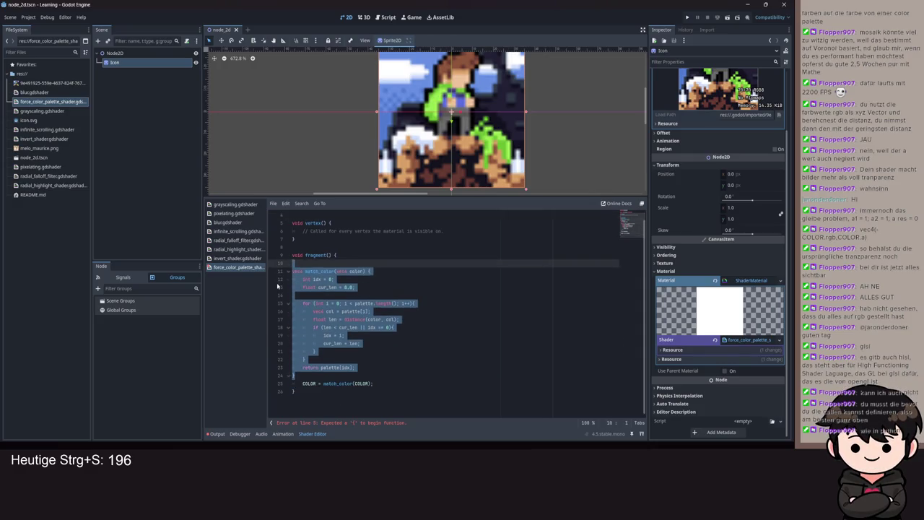
key("alt+Up")
key("alt+Up")
key("alt+Up")
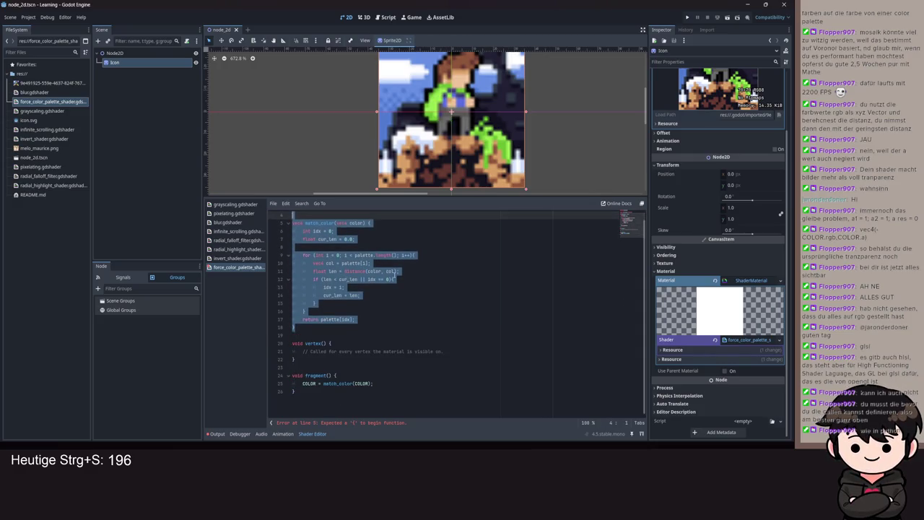
left_click(394, 271)
key("ctrl+s")
scroll(424, 94, "down", 6)
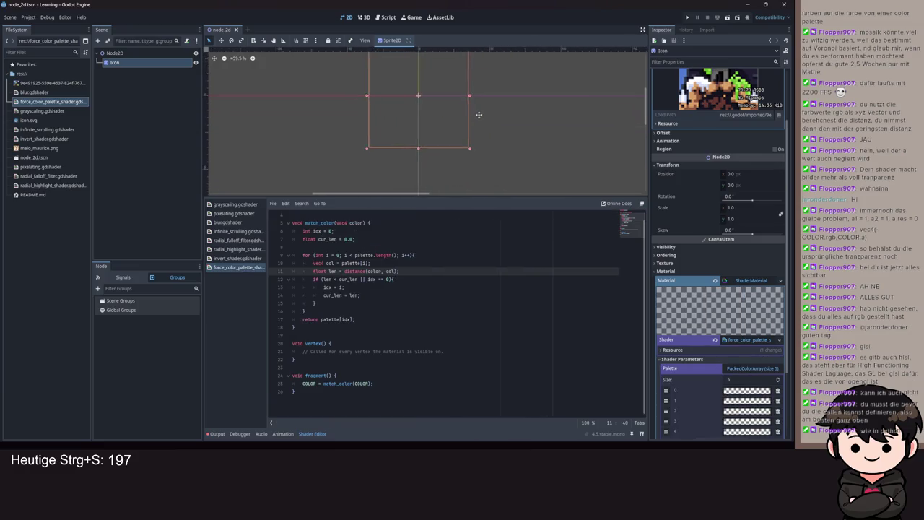
- Set Palette entry 0 to opaque black and entry 1 to opaque green, saving the scene
left_click(734, 394)
left_click_drag(783, 241, 791, 287)
left_click_drag(734, 344, 765, 344)
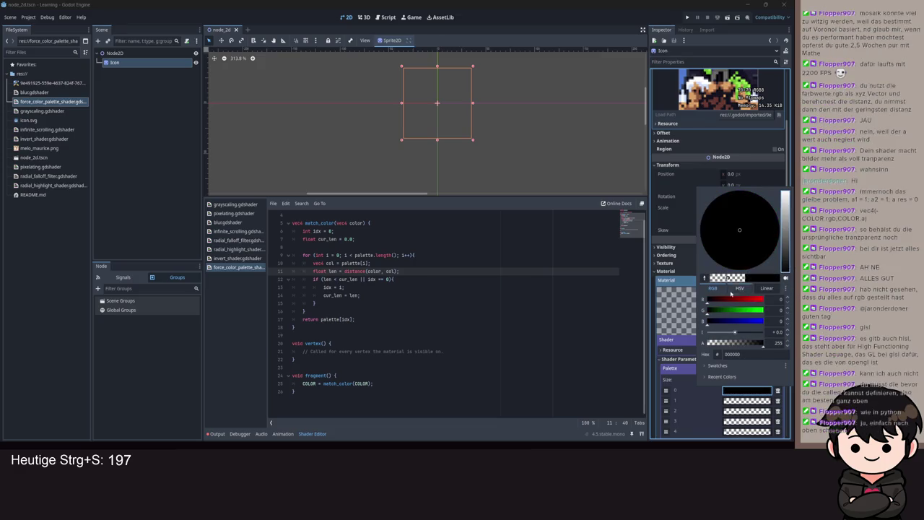
left_click(686, 361)
scroll(707, 370, "down", 3)
key("ctrl+s")
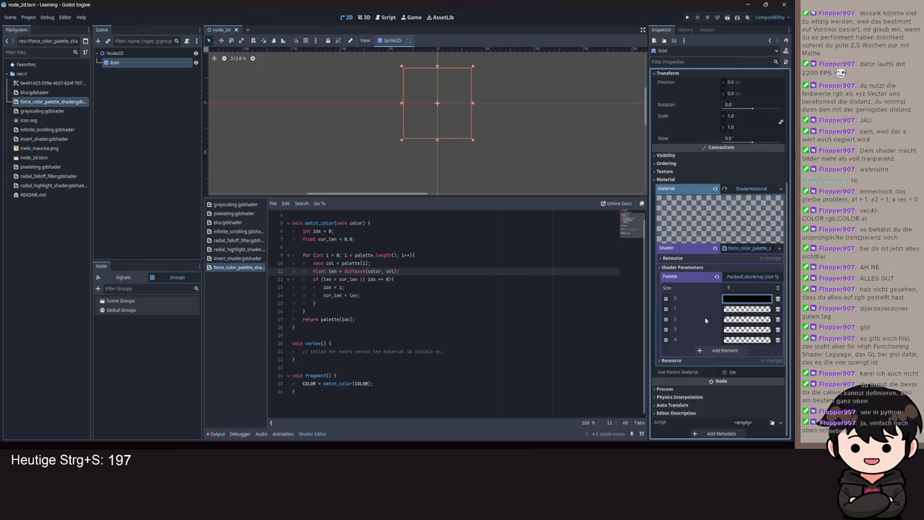
scroll(411, 293, "up", 1)
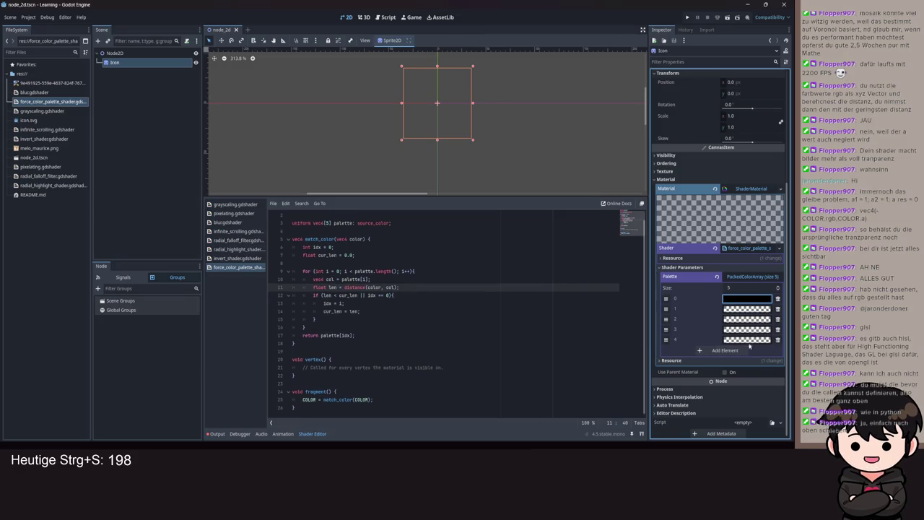
left_click(746, 308)
left_click_drag(758, 229, 766, 230)
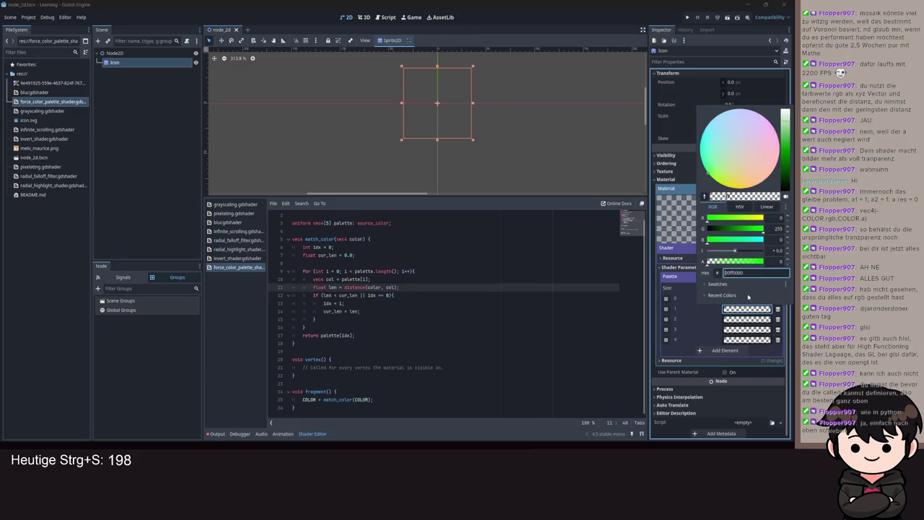
type("ff")
key("Return")
left_click(708, 325)
key("ctrl+s")
- Make Palette entry 2 opaque light grey and entry 3 blue (0000ffe3)
left_click(747, 318)
left_click_drag(785, 196, 784, 133)
left_click_drag(730, 273, 762, 273)
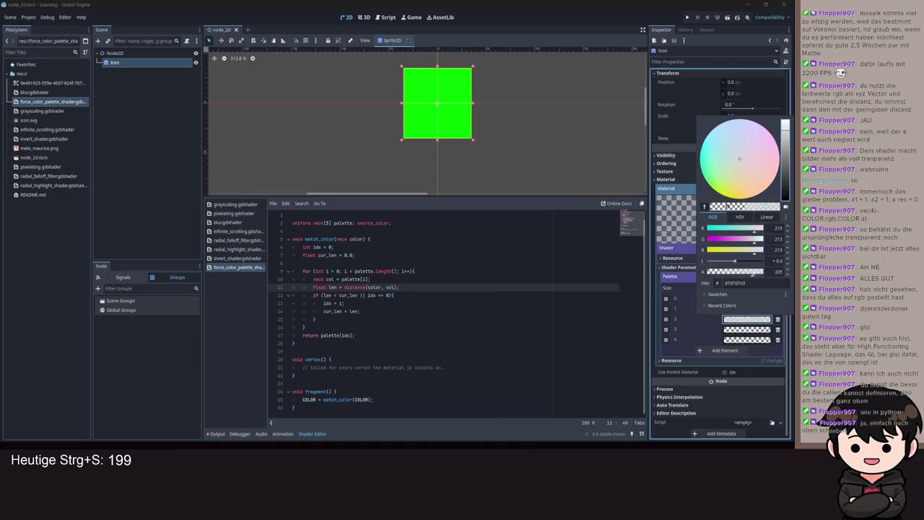
left_click(743, 333)
left_click(743, 332)
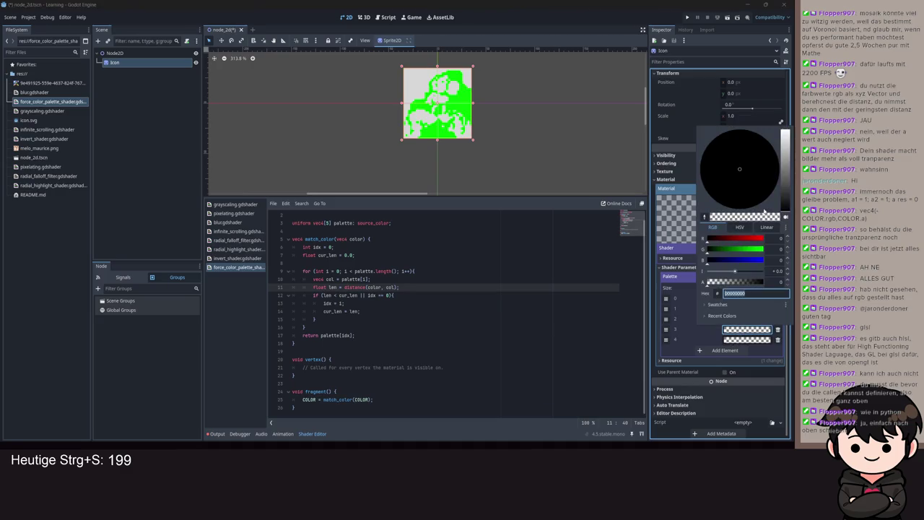
type("0000ffe3")
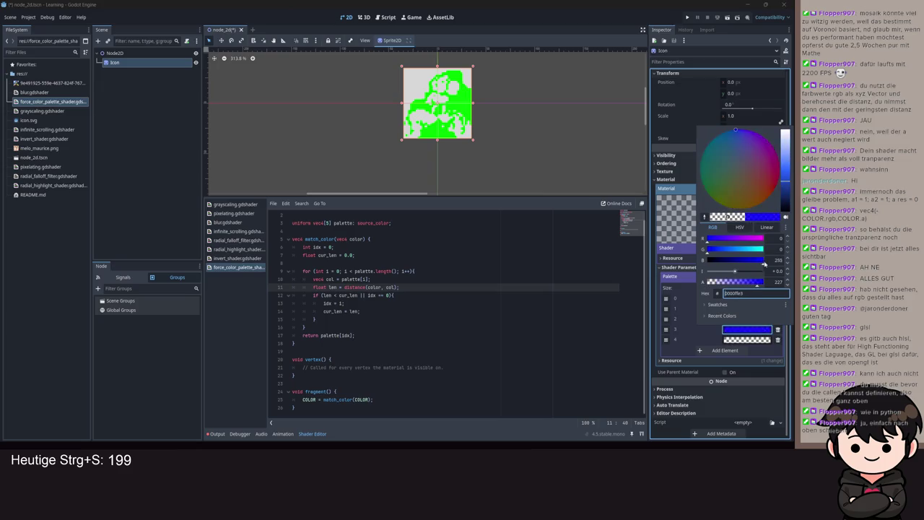
left_click(541, 315)
- Set Palette entry 4 to opaque pink bd84ac and save the scene
left_click(747, 340)
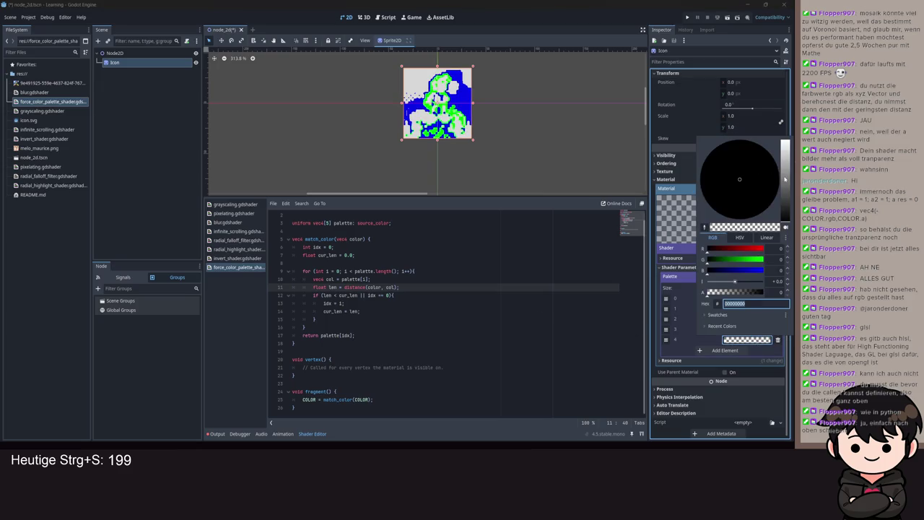
left_click(748, 248)
left_click(736, 259)
left_click(746, 269)
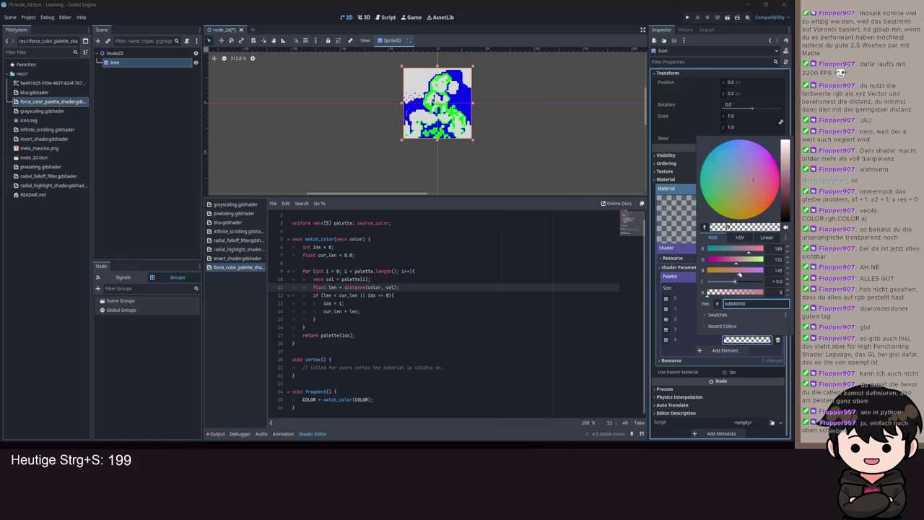
left_click(552, 351)
left_click(747, 339)
type("bd84ac")
key("Return")
left_click(479, 135)
scroll(479, 135, "up", 5)
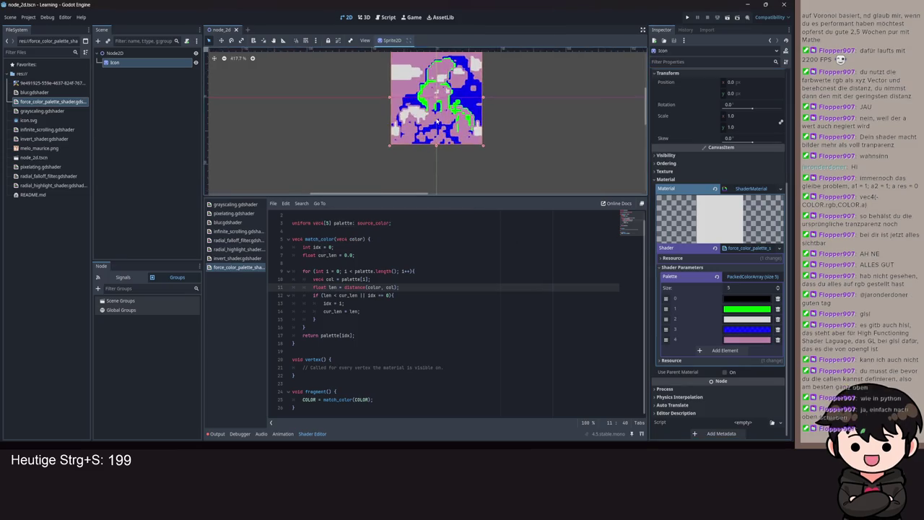
key("ctrl+s")
scroll(478, 135, "up", 4)
- Review match_color, selecting its for loop and return statement
scroll(484, 141, "down", 5)
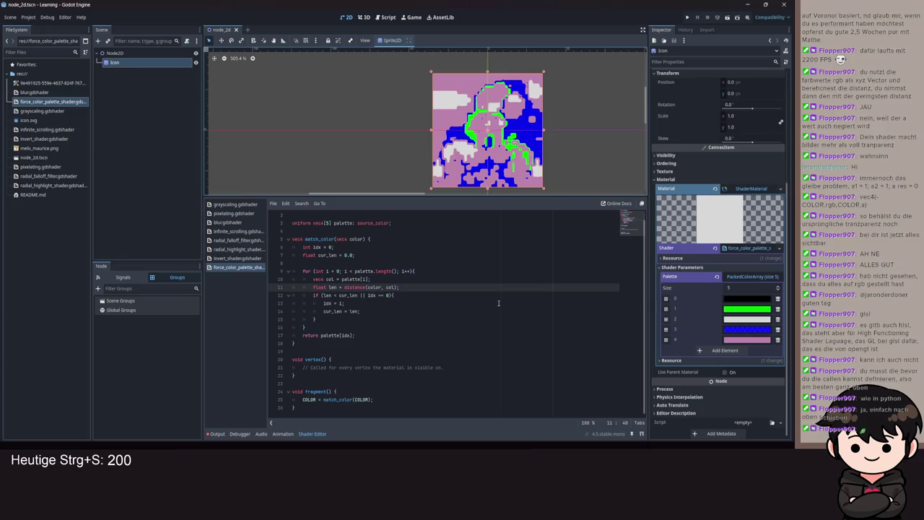
left_click(425, 329)
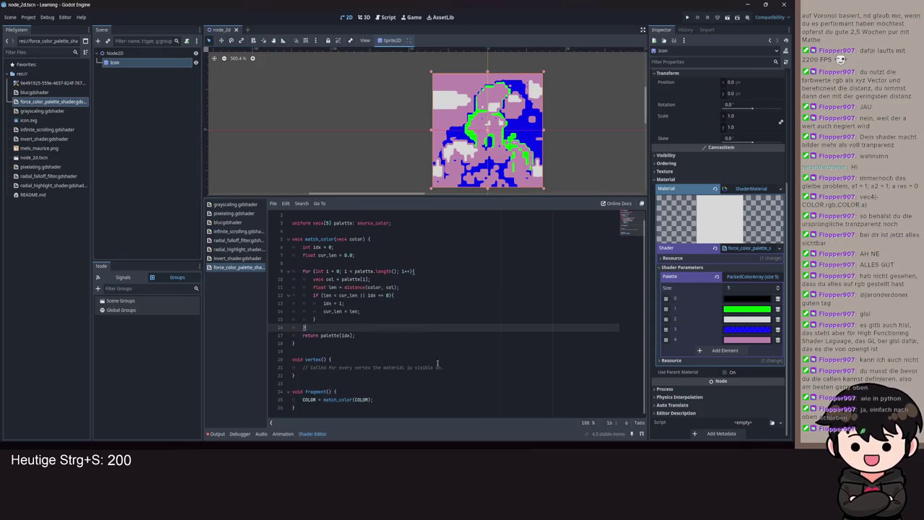
scroll(474, 343, "up", 1)
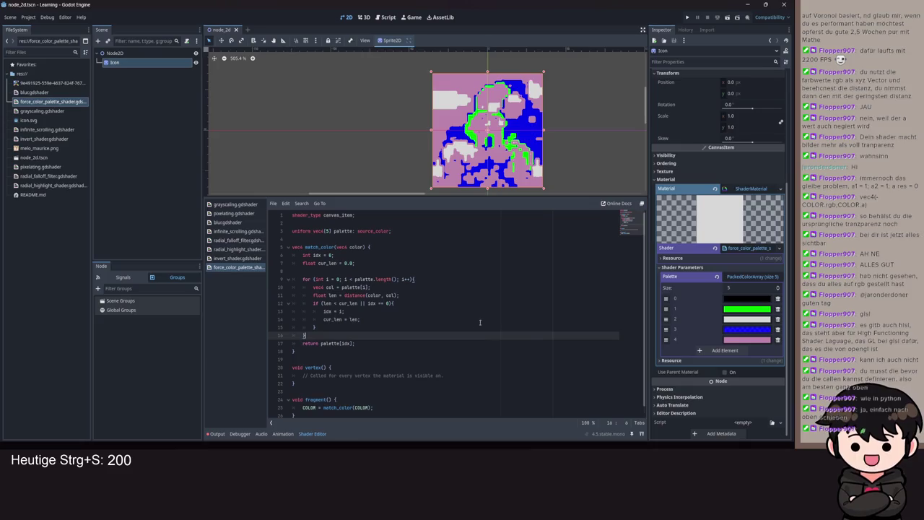
left_click_drag(372, 349, 287, 239)
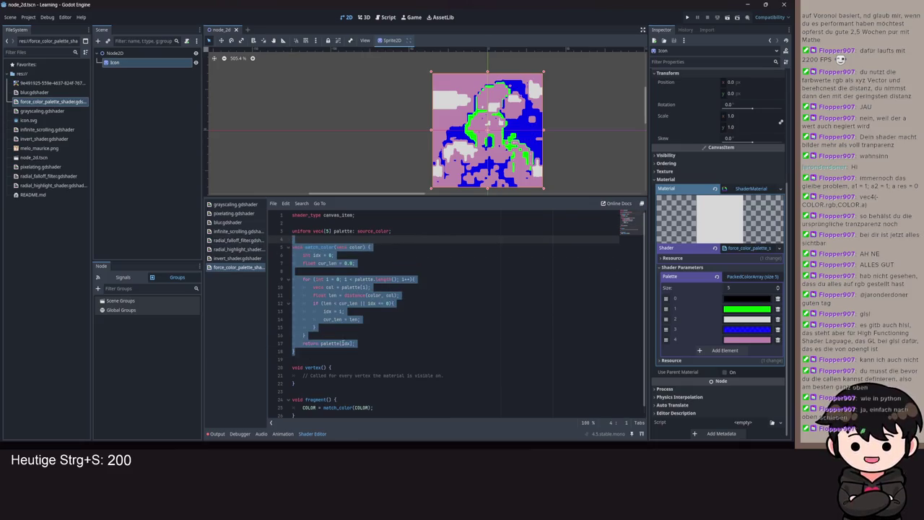
left_click_drag(314, 360, 289, 247)
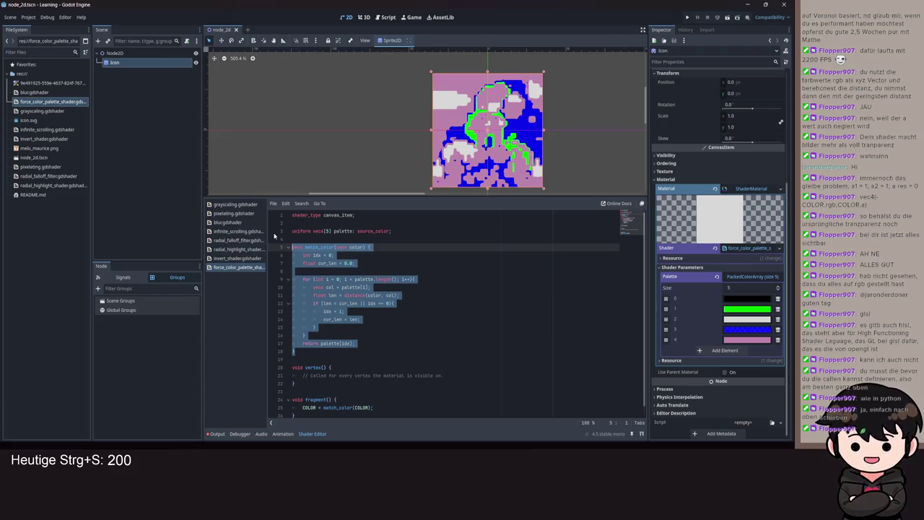
left_click_drag(296, 352, 289, 282)
- Add a sixth element to the Palette array in the Inspector
scroll(462, 103, "up", 8)
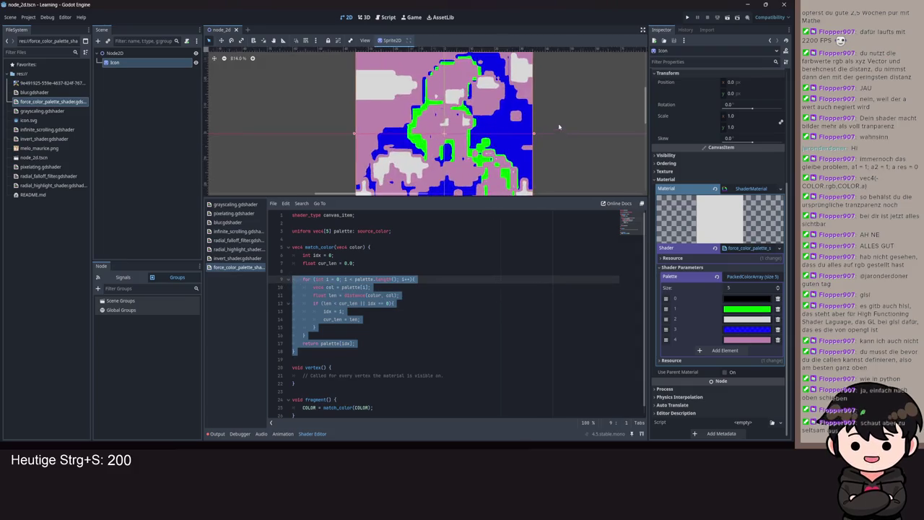
scroll(407, 128, "up", 6)
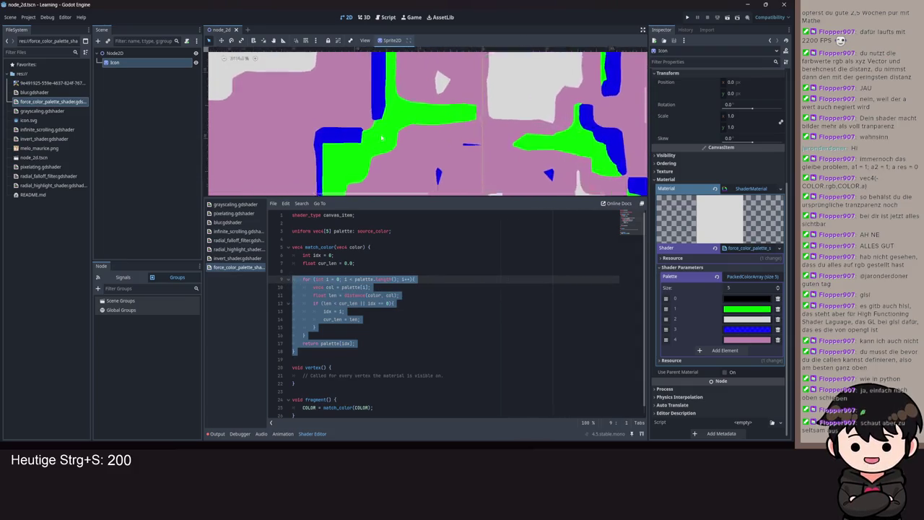
scroll(406, 128, "down", 8)
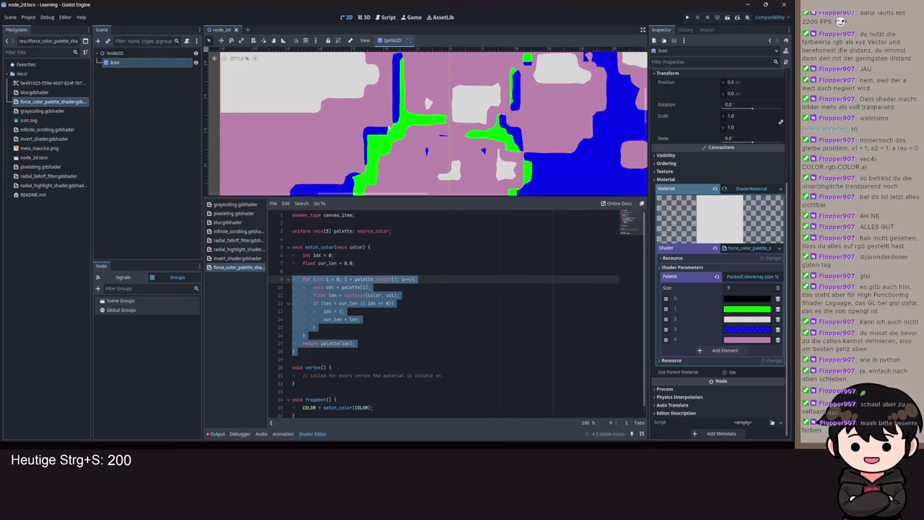
scroll(530, 138, "down", 5)
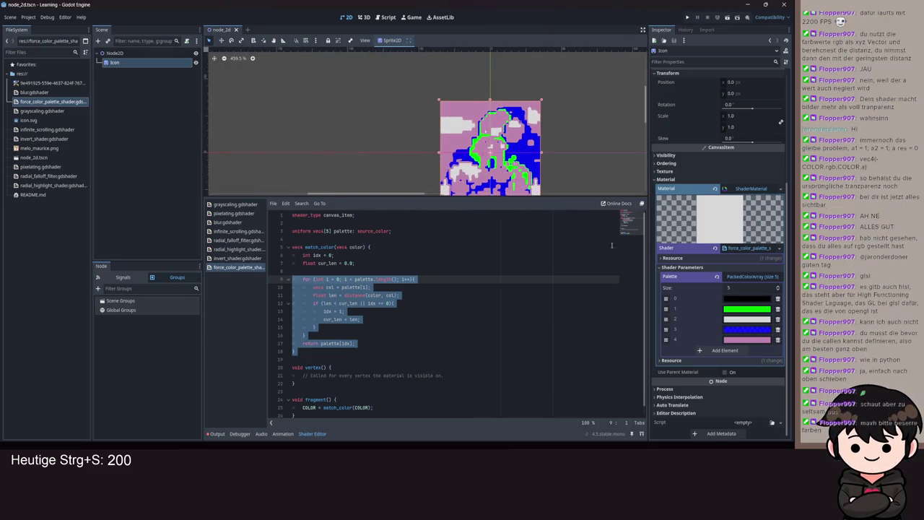
left_click(743, 350)
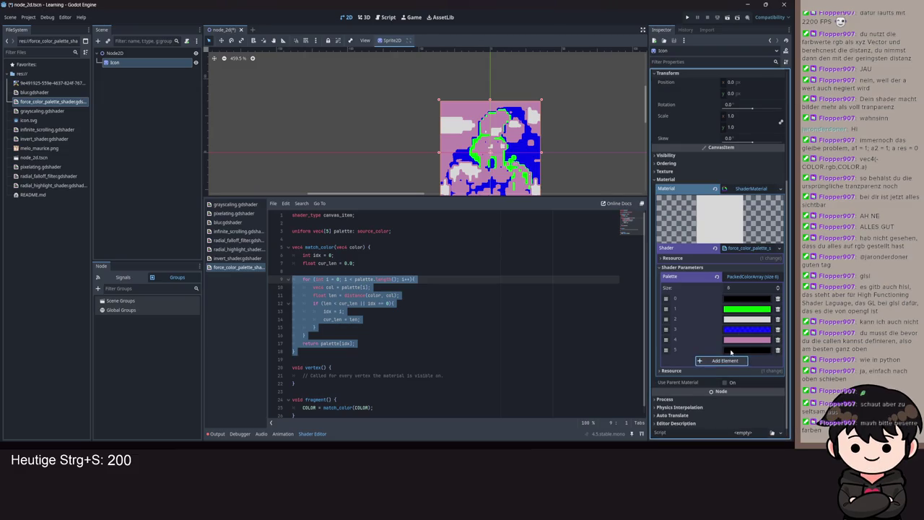
- Set the new Palette entry's colour to red
left_click(753, 350)
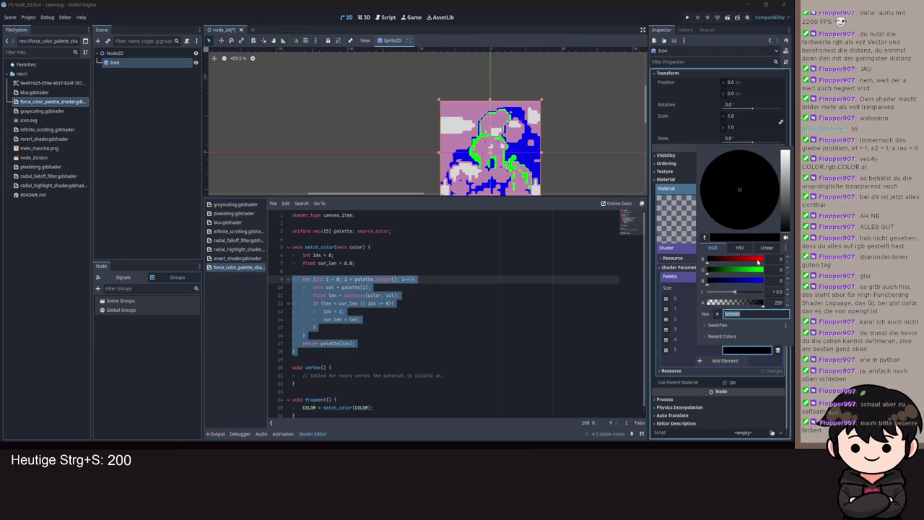
left_click_drag(784, 203, 785, 153)
left_click(601, 209)
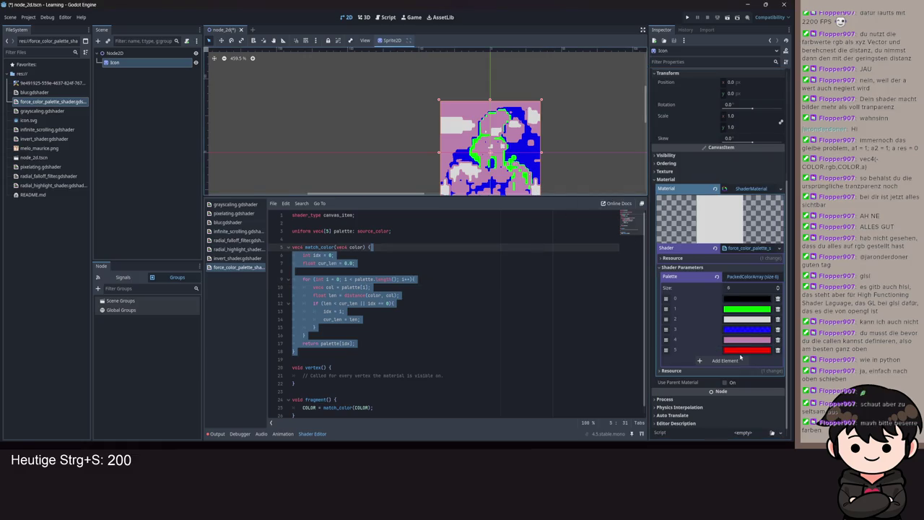
scroll(510, 107, "down", 3)
scroll(478, 80, "up", 7)
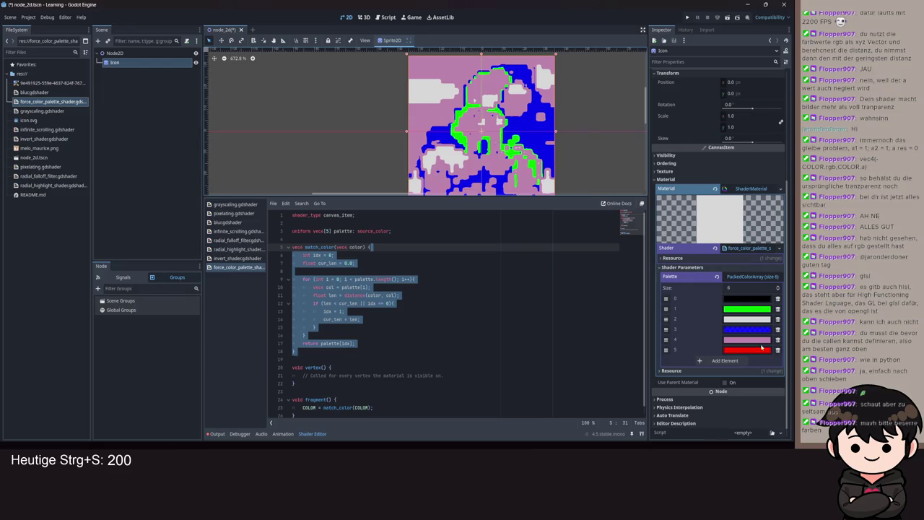
- Delete the blue entry 3 from the Palette
left_click(777, 329)
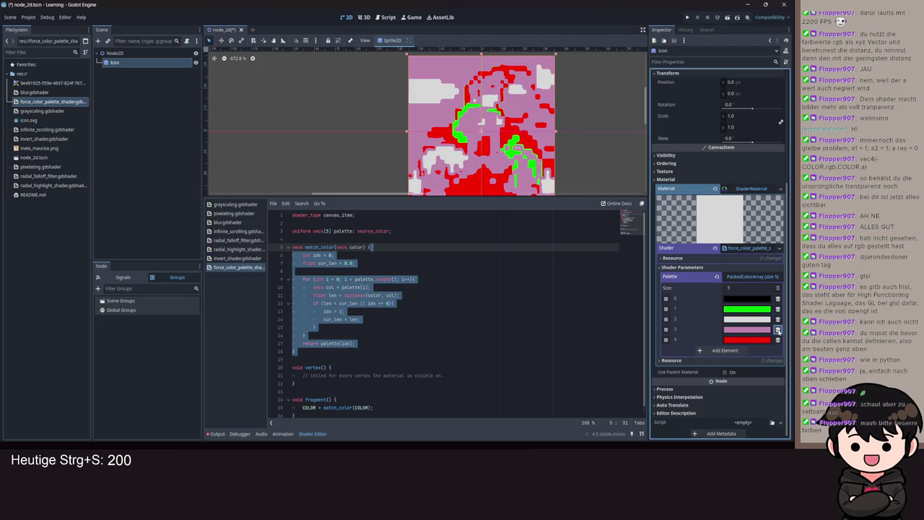
scroll(500, 109, "down", 2)
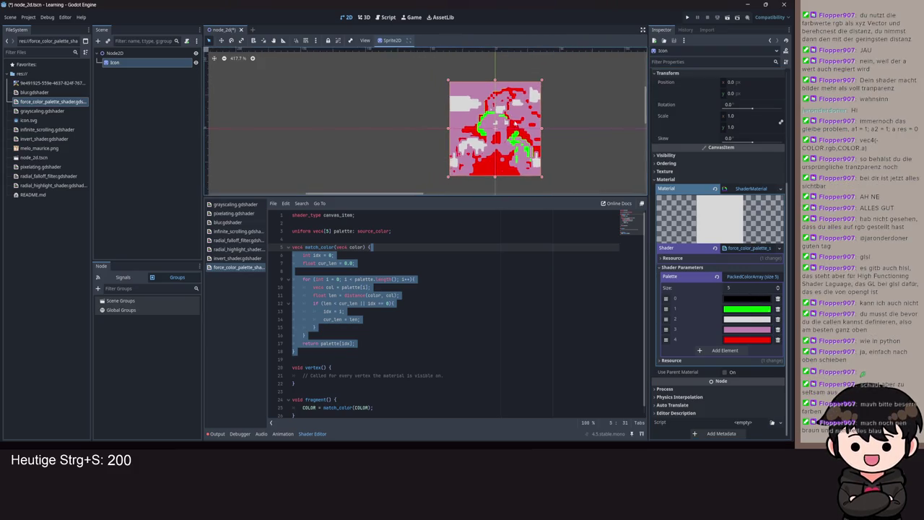
scroll(500, 109, "up", 4)
scroll(499, 110, "up", 5)
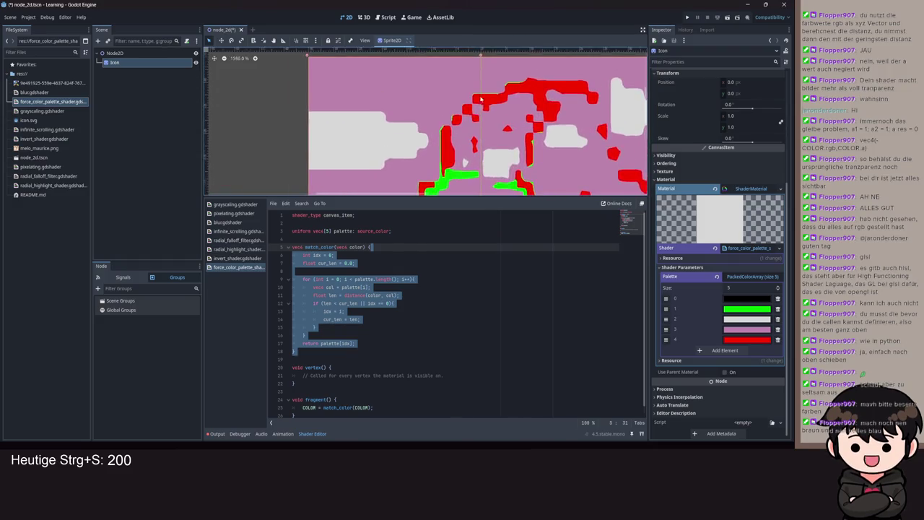
scroll(480, 94, "down", 6)
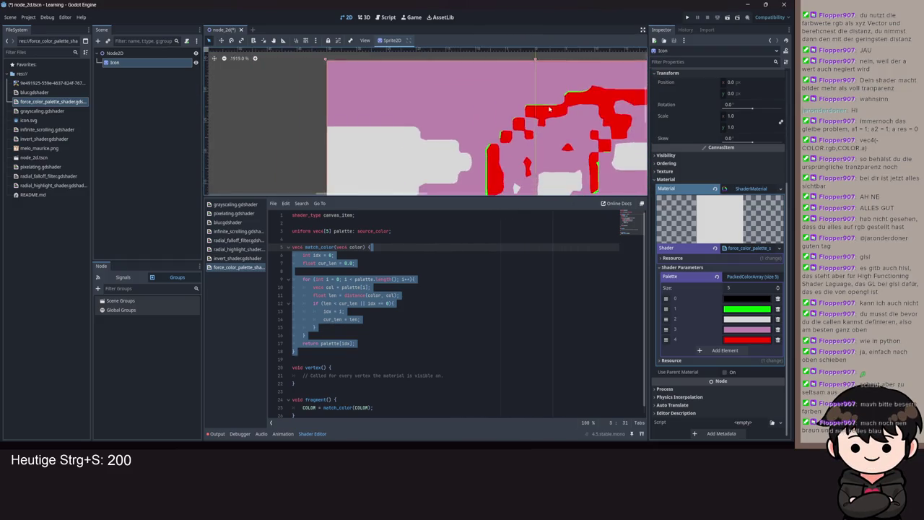
- Add another Palette element and raise its red to 198 and green to 72
scroll(513, 104, "down", 2)
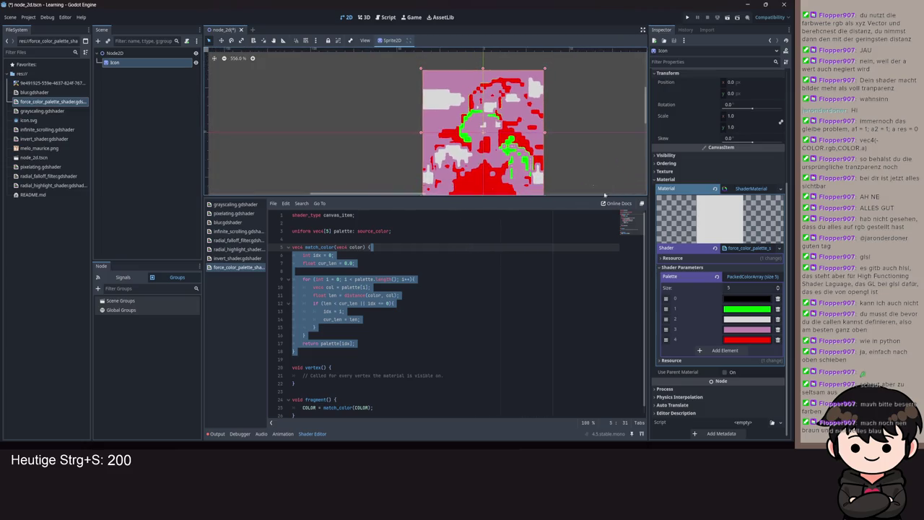
left_click(724, 350)
left_click(736, 350)
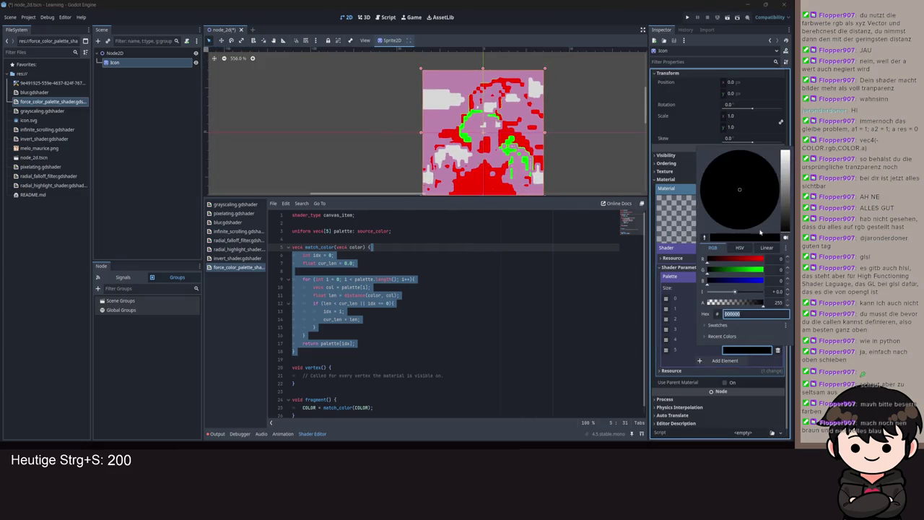
left_click(751, 259)
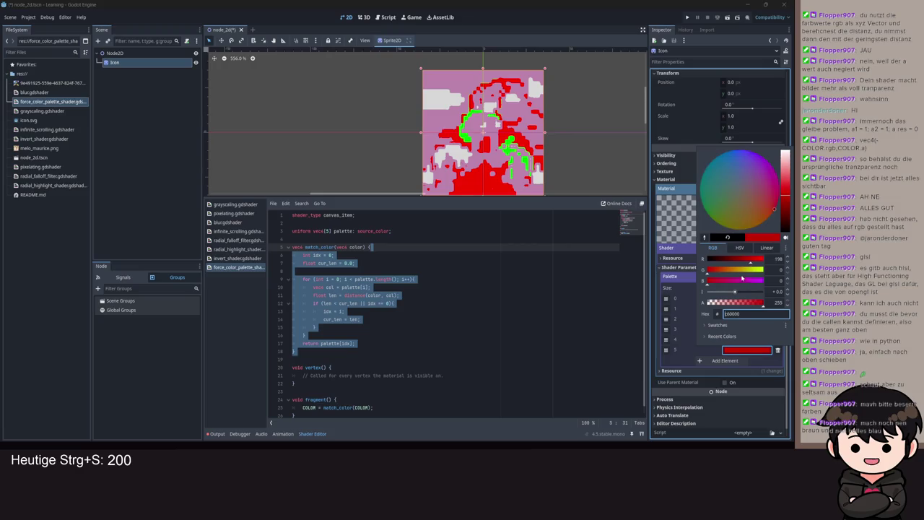
left_click(724, 270)
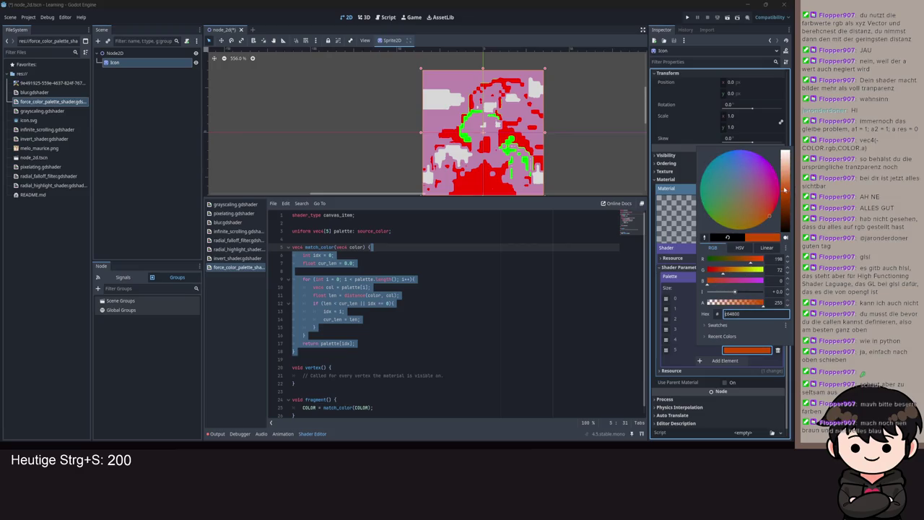
- Adjust the brightness, red and green sliders down to a dark brown and close the picker
left_click_drag(787, 198, 787, 189)
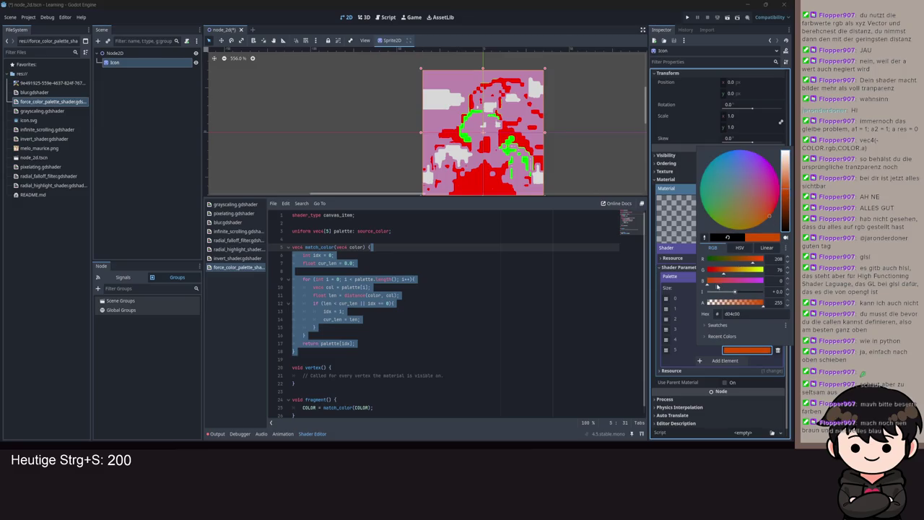
left_click_drag(724, 274, 720, 275)
left_click_drag(788, 191, 788, 217)
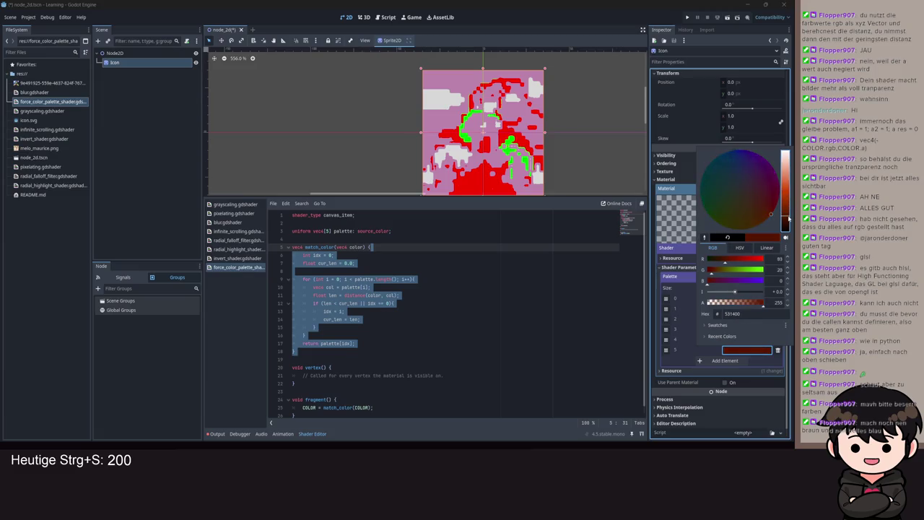
left_click(725, 264)
left_click_drag(725, 263, 730, 264)
left_click(708, 273)
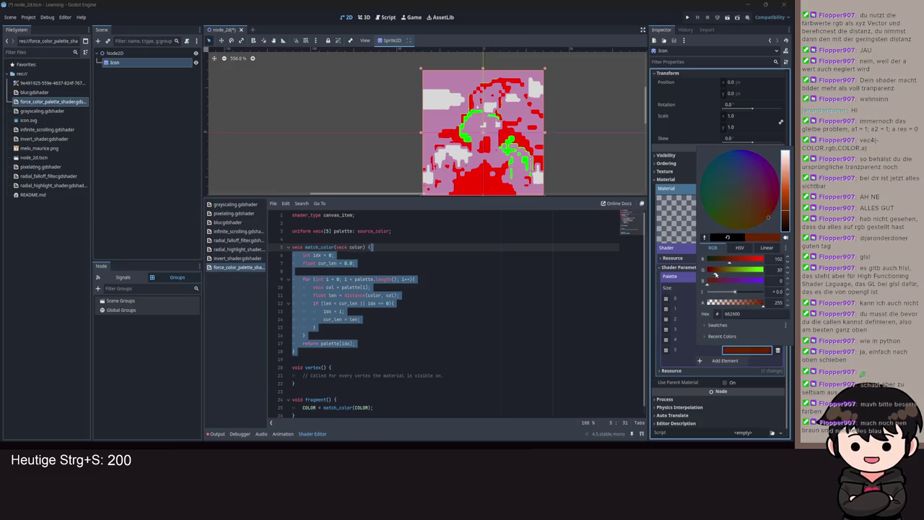
left_click_drag(708, 273, 711, 274)
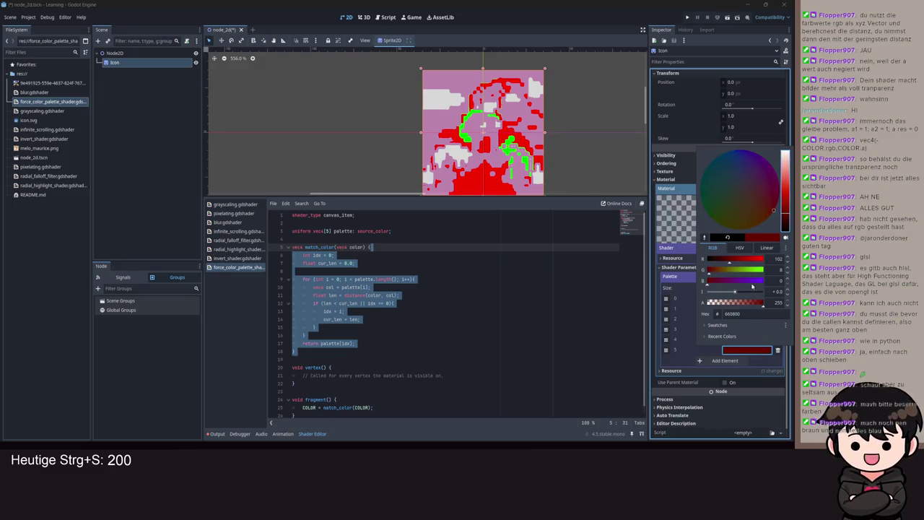
left_click_drag(712, 275, 719, 275)
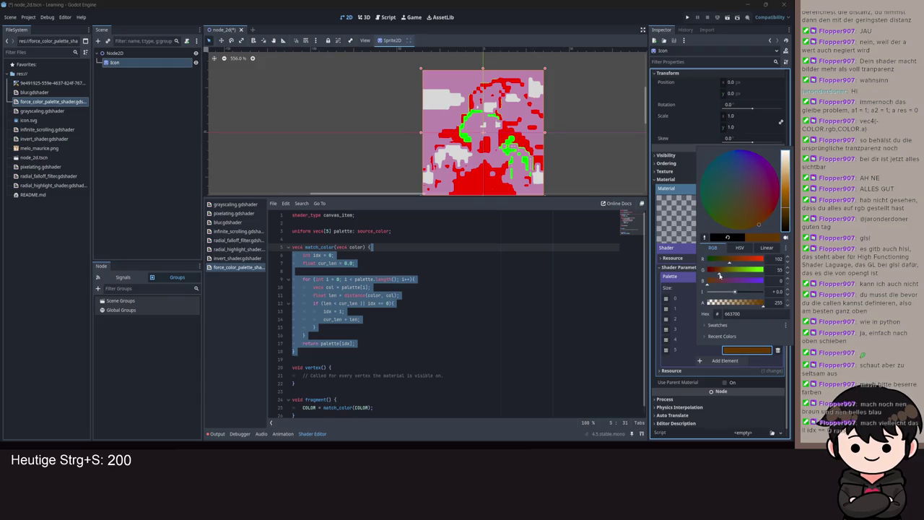
left_click(462, 352)
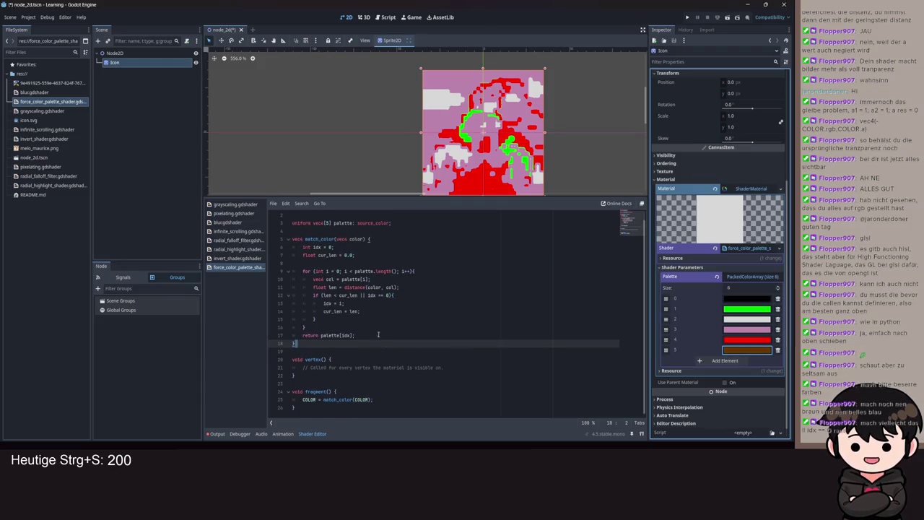
- Remove the idx == 0 check from the if condition on line 12
left_click(390, 303)
left_click_drag(390, 304, 365, 303)
key("BackSpace")
key("BackSpace")
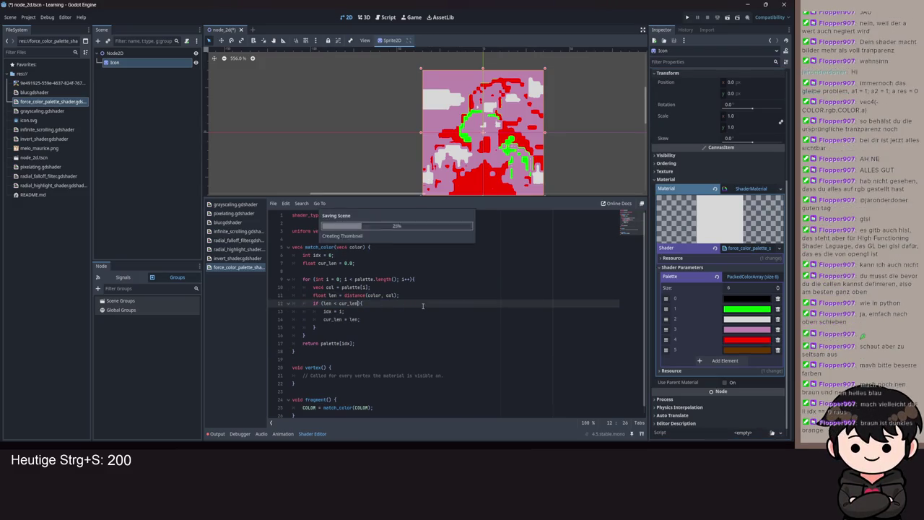
- Initialise cur_len to 999999.0 on line 7 and save the shader
left_click(360, 265)
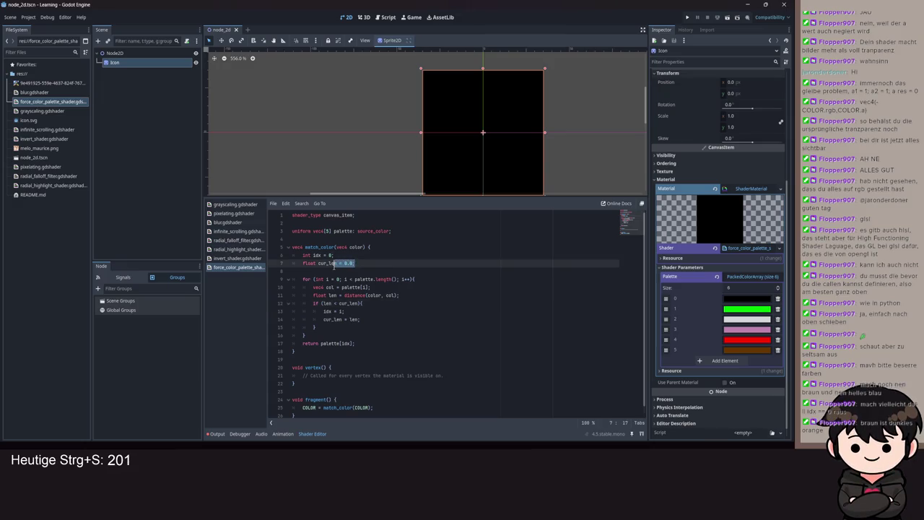
mouse_move(360, 265)
left_mouse_down()
mouse_move(310, 267)
mouse_move(345, 264)
left_mouse_up()
type("999999.0;")
key("Down")
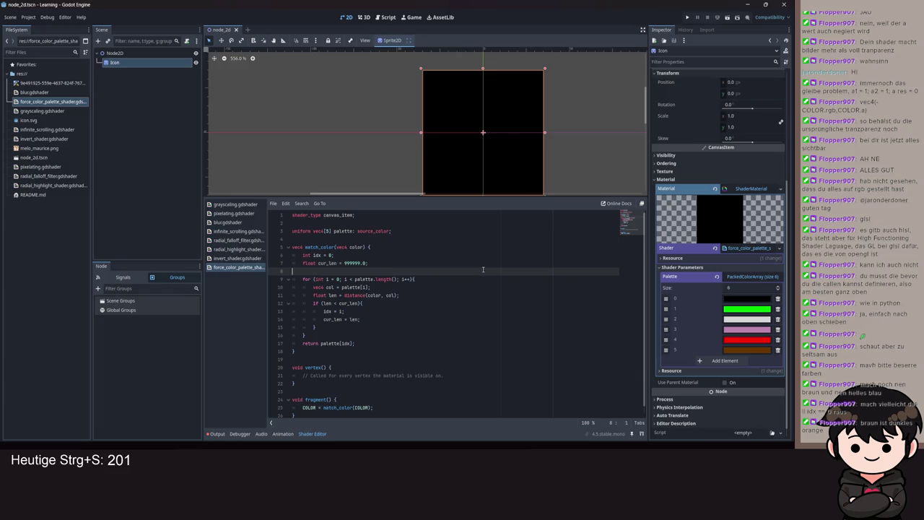
key("ctrl+s")
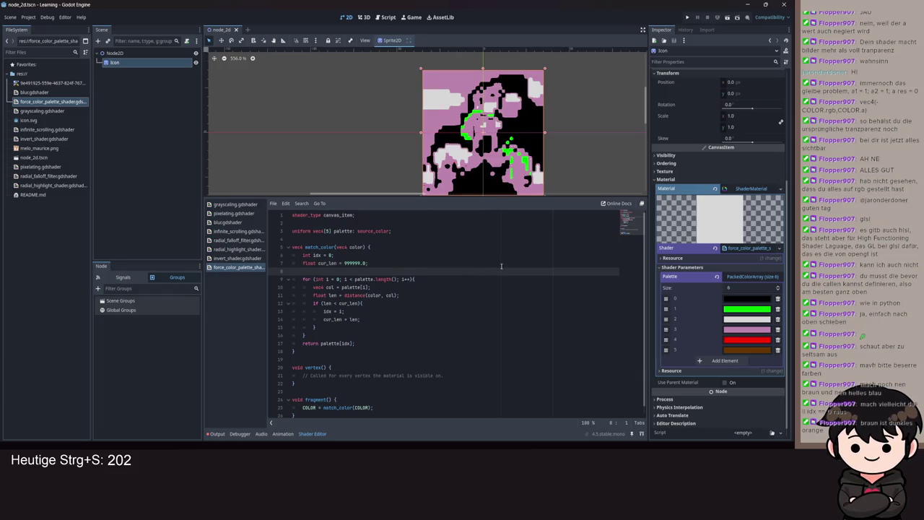
- Fix the stray characters so line 12 reads 'if (len < cur_len){', then save
left_click(363, 303)
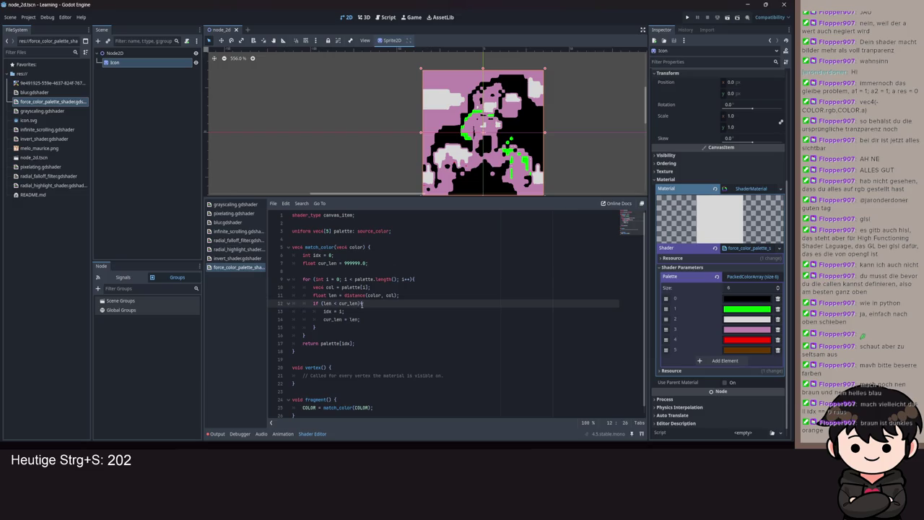
type("&&")
key("BackSpace")
key("BackSpace")
type(")")
key("ctrl+s")
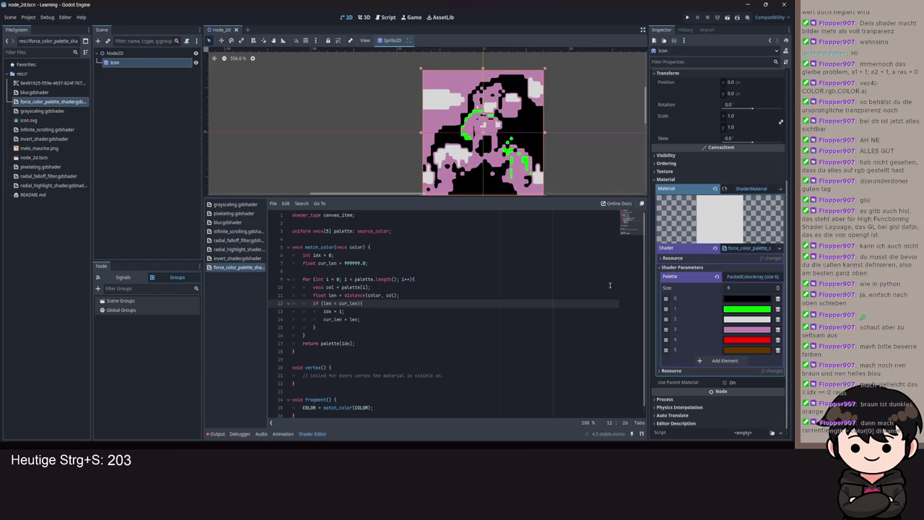
- Replace the 999999.0 on line 7 with palette[0, accepting palette from autocomplete
left_click_drag(366, 262, 345, 263)
type("c")
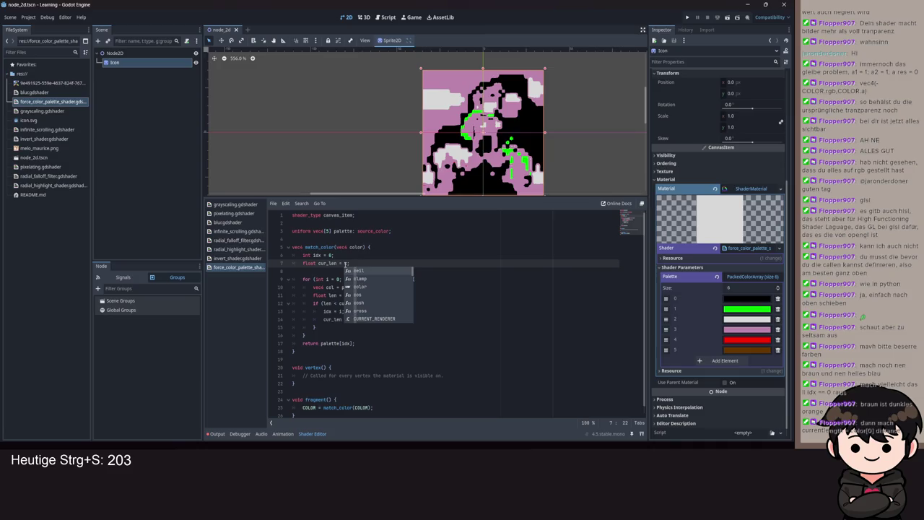
key("BackSpace")
type("flat")
key("BackSpace")
key("BackSpace")
key("BackSpace")
type("al")
key("Return")
type("[0")
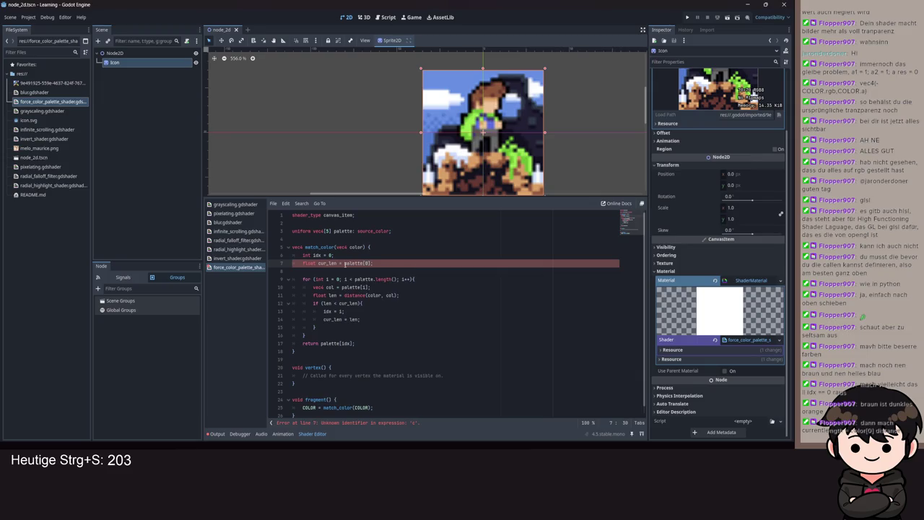
- Wrap it as distance(color, palette[0]) and save the shader
left_click(344, 263)
type("distance")
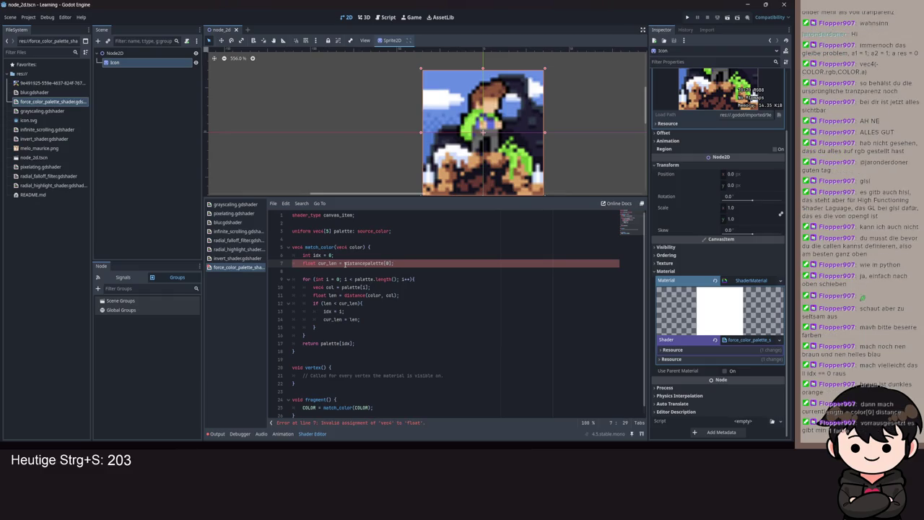
type("(")
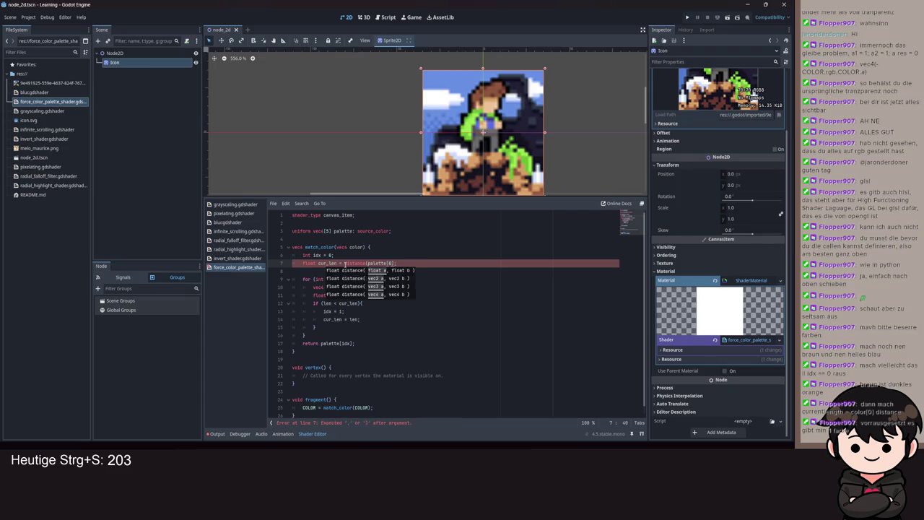
key("Left")
key("Left")
type("co")
type("lor, ")
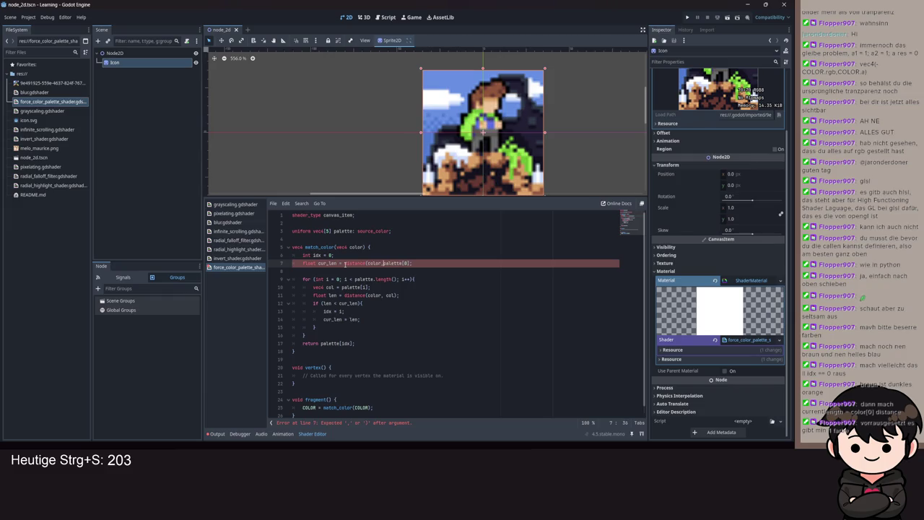
type(")")
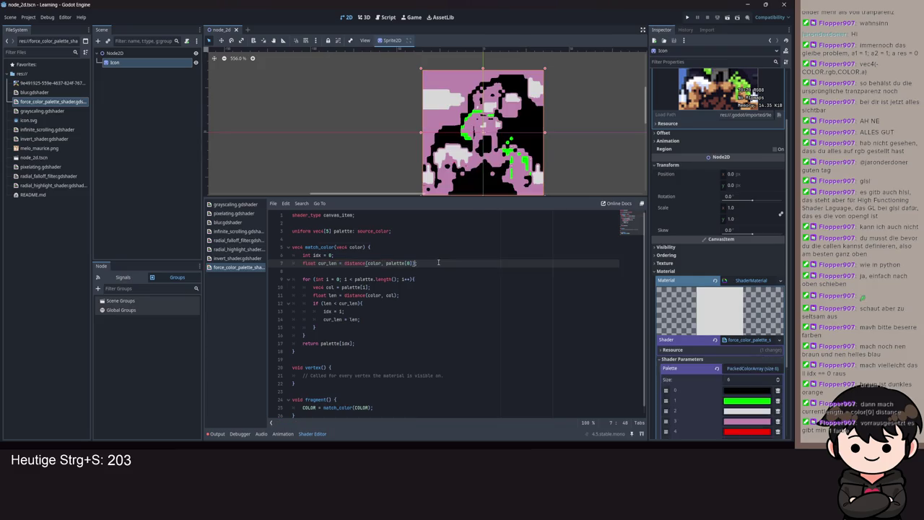
key("ctrl+s")
scroll(522, 99, "down", 1)
scroll(732, 329, "down", 3)
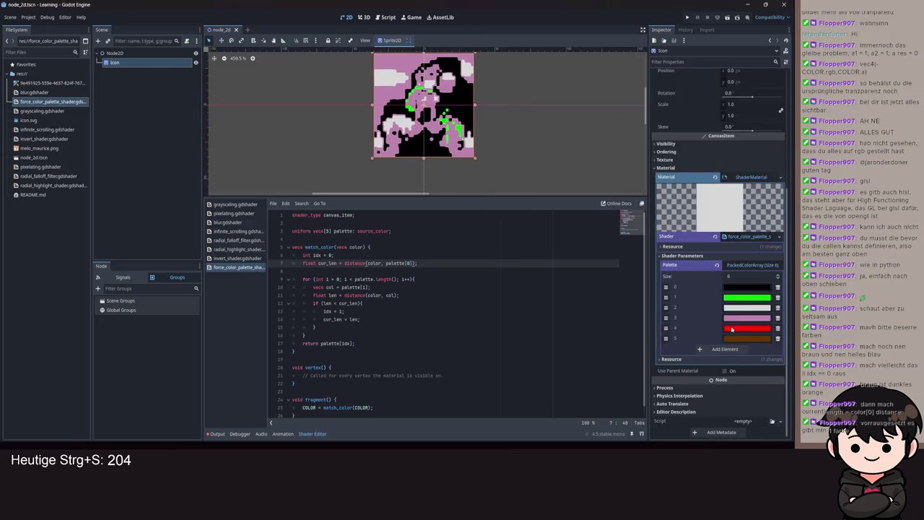
- Add a seventh Palette entry set to blue 4179ff and save the scene
left_click(735, 353)
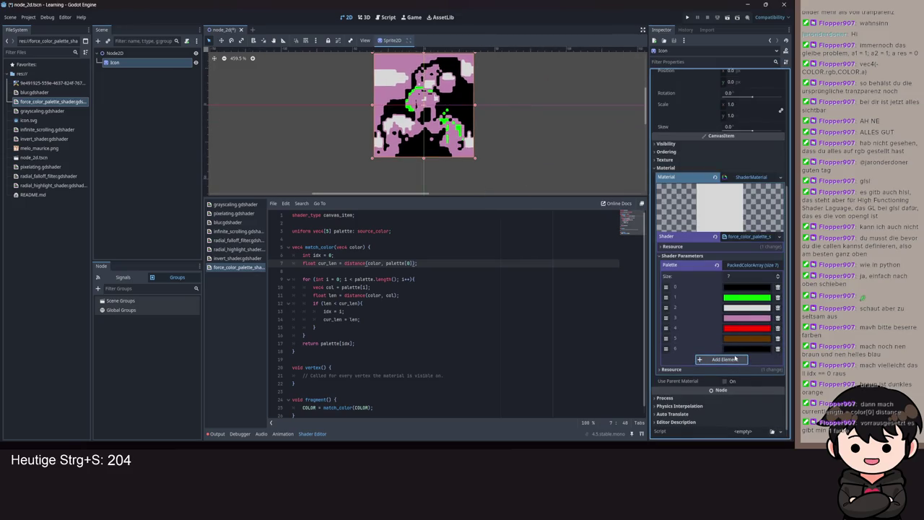
left_click(746, 349)
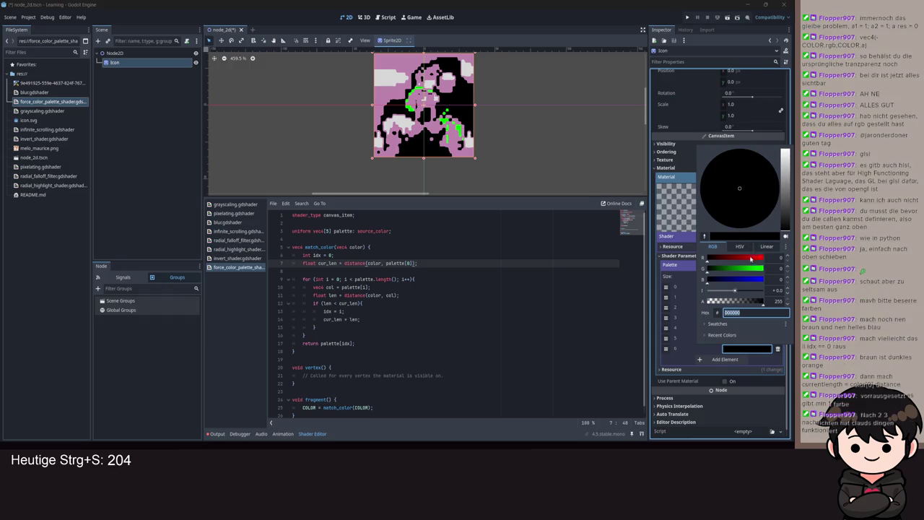
left_click_drag(721, 281, 764, 282)
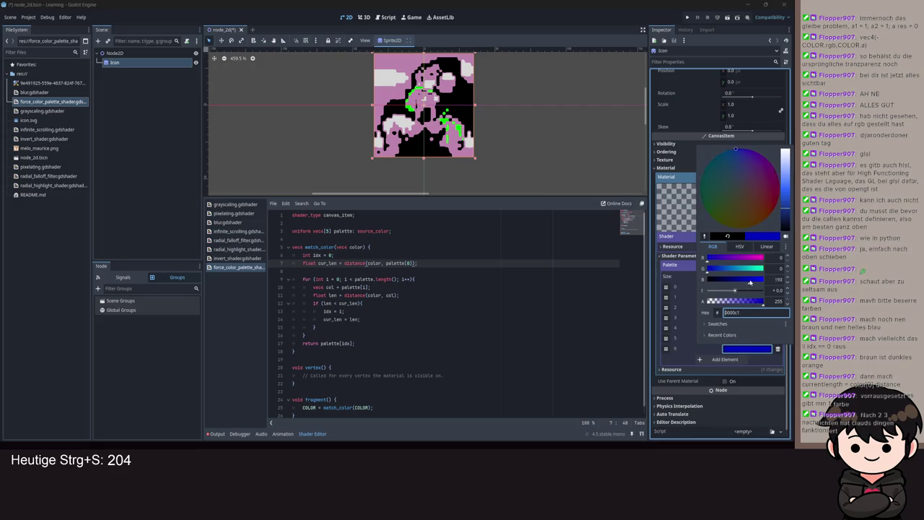
left_click(787, 188)
left_click(564, 362)
left_click_drag(345, 263, 564, 359)
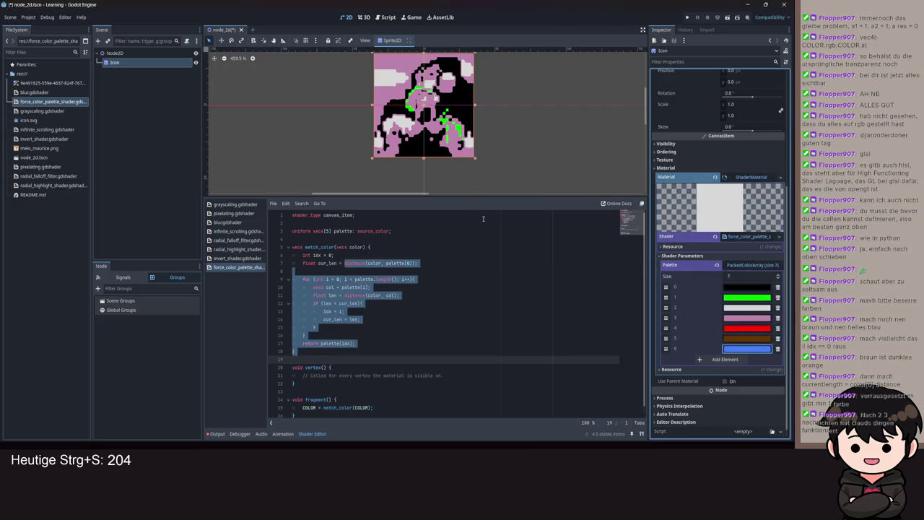
scroll(456, 142, "up", 4)
key("ctrl+s")
scroll(457, 142, "down", 2)
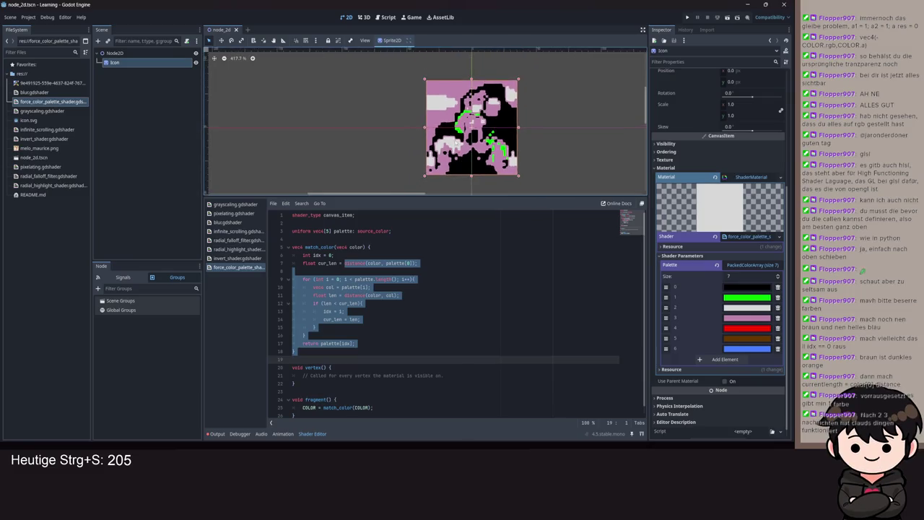
scroll(466, 130, "up", 5)
scroll(508, 124, "down", 6)
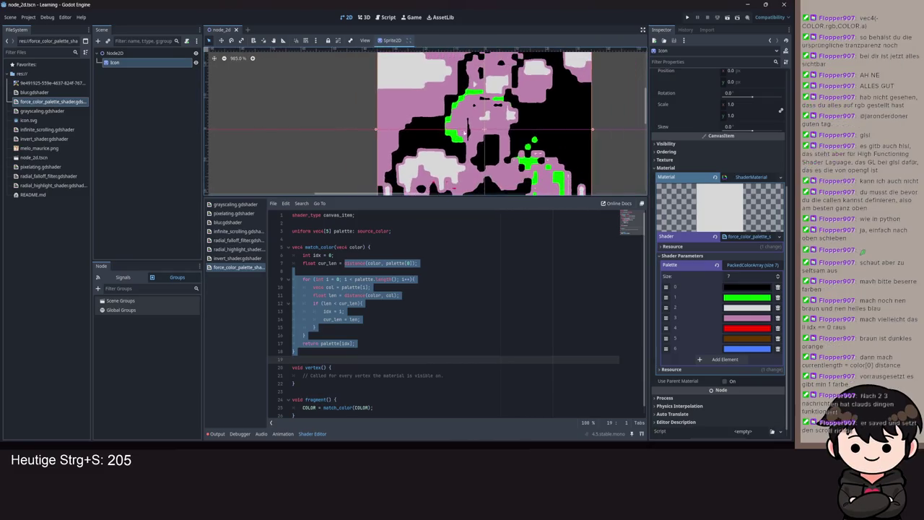
scroll(517, 151, "down", 7)
left_click_drag(518, 150, 486, 137)
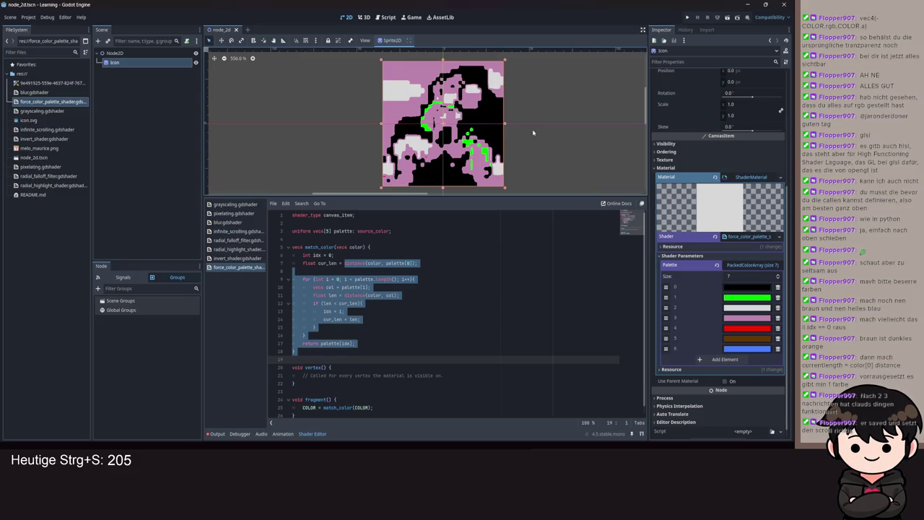
left_click(294, 350)
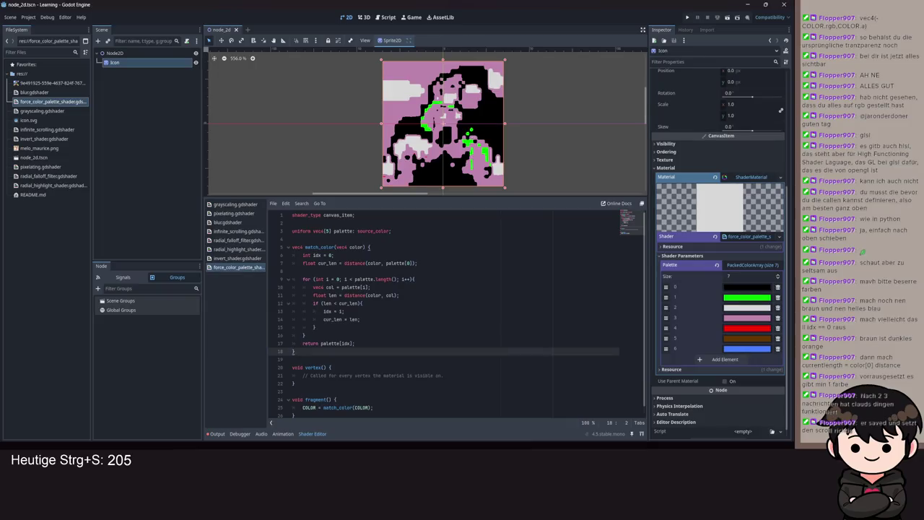
scroll(485, 159, "up", 3)
scroll(439, 121, "up", 1)
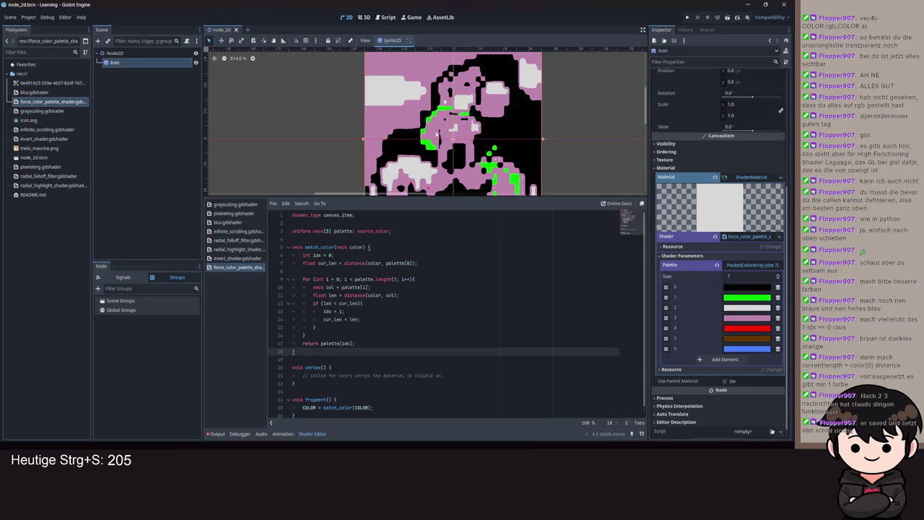
left_click_drag(462, 125, 474, 130)
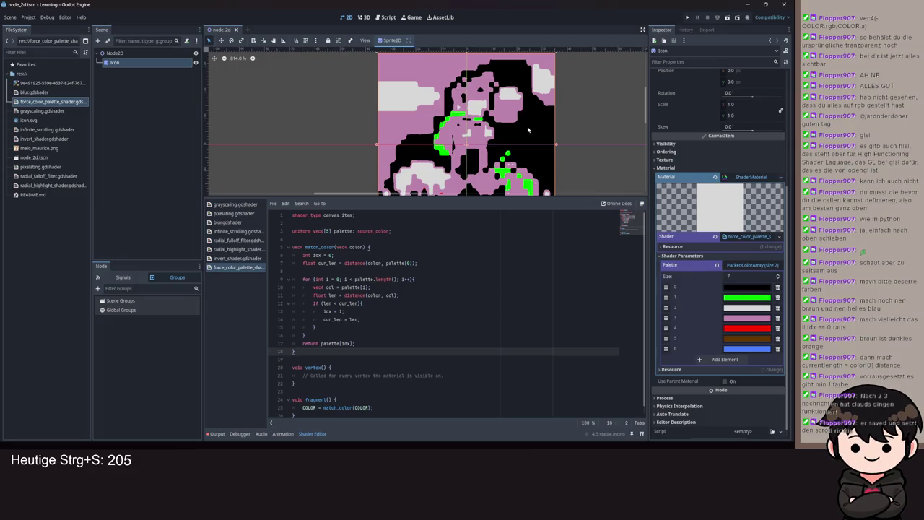
scroll(498, 122, "down", 2)
scroll(463, 100, "up", 4)
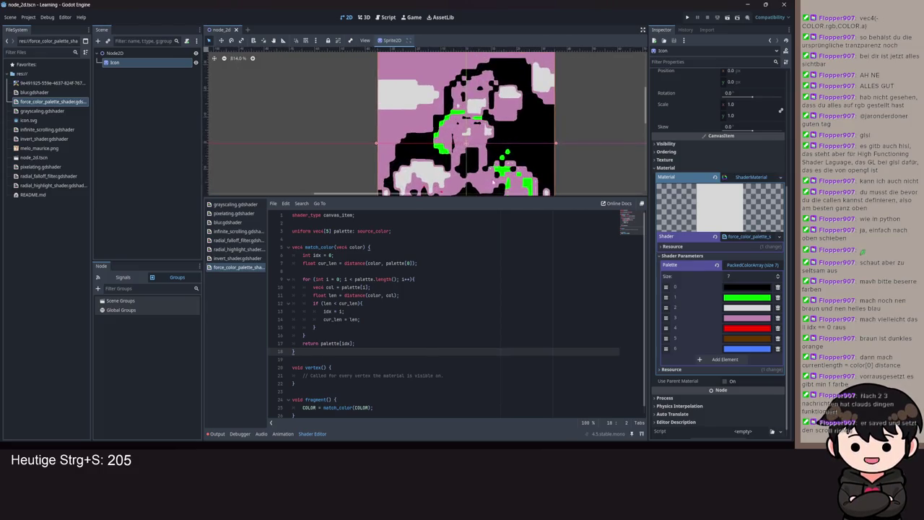
scroll(463, 100, "down", 2)
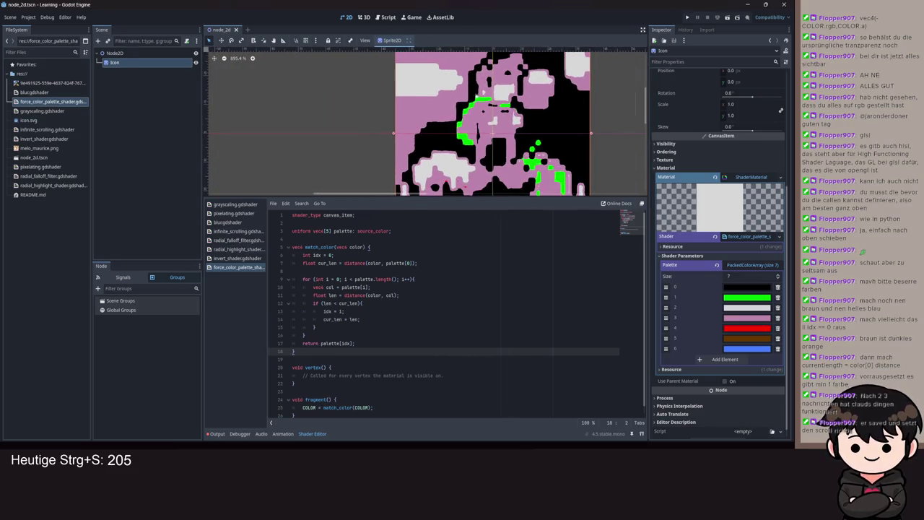
scroll(527, 73, "down", 3)
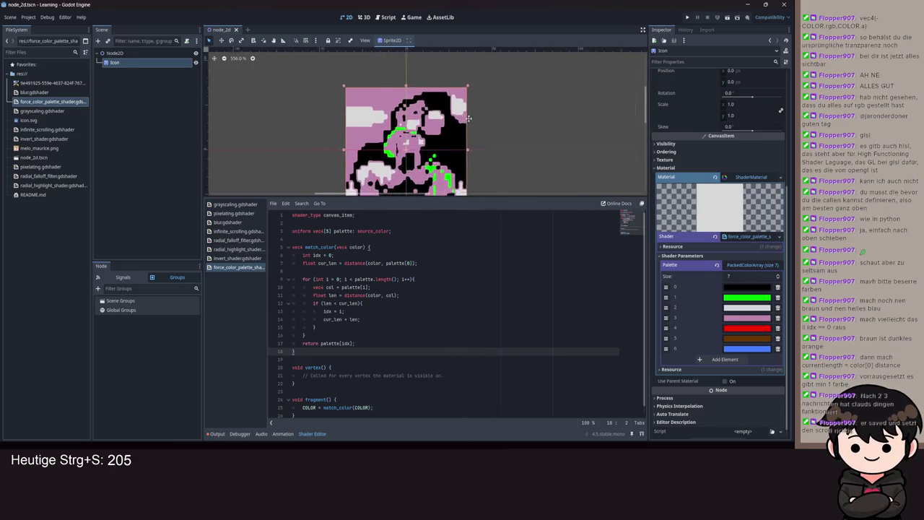
scroll(528, 73, "up", 2)
scroll(528, 74, "left", 2)
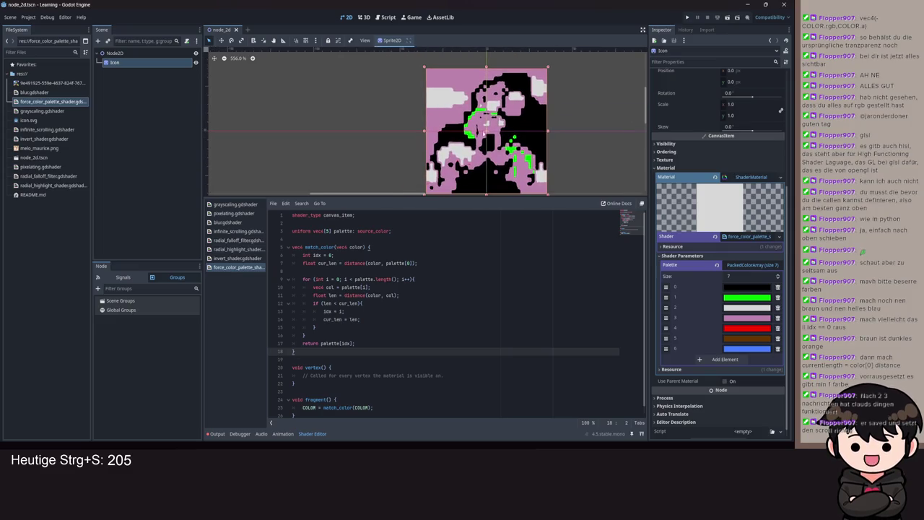
scroll(528, 73, "right", 2)
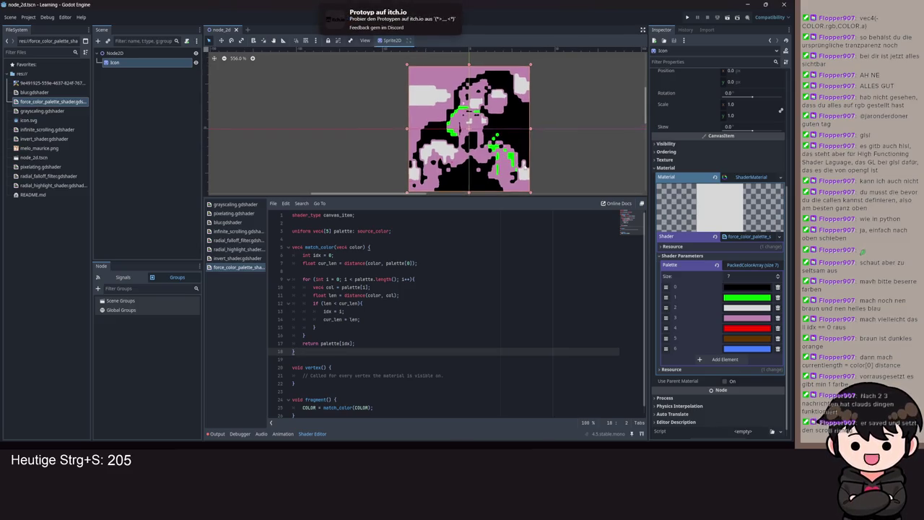
scroll(491, 153, "up", 2)
scroll(519, 169, "left", 2)
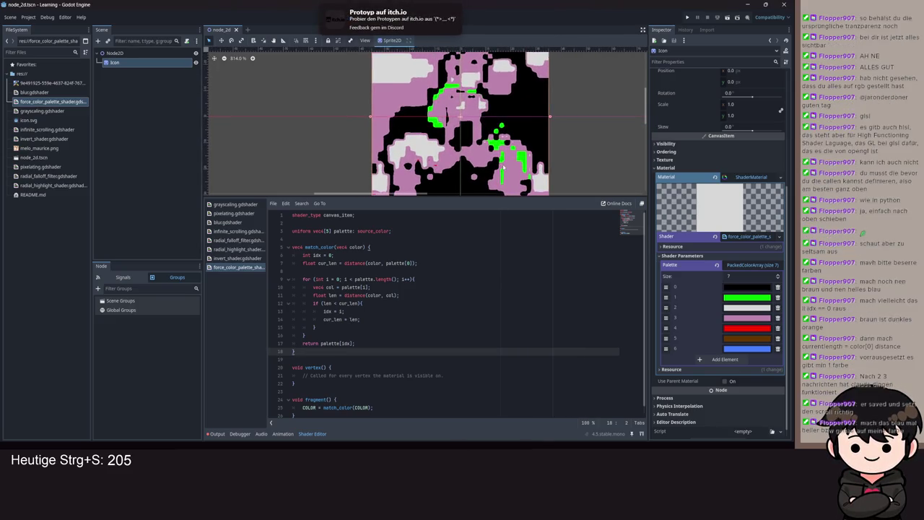
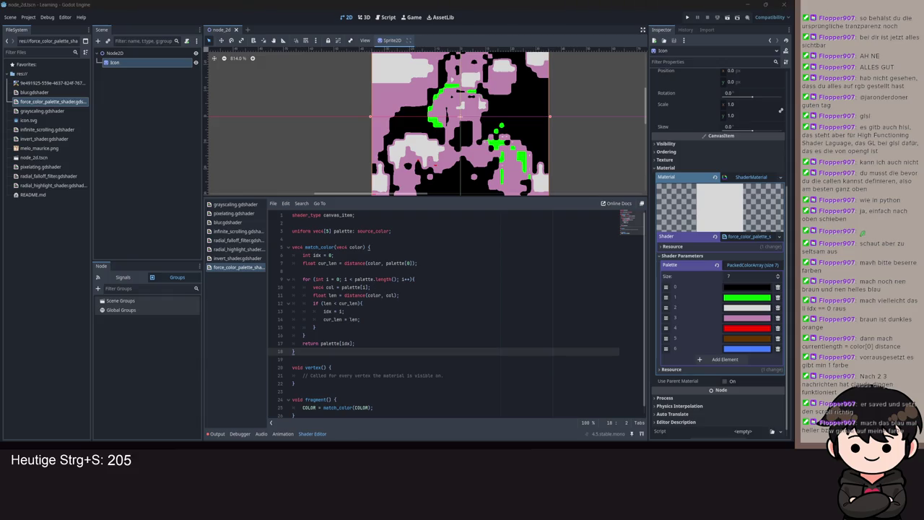
- Select the Icon sprite so its material and palette show in the Inspector
left_click(114, 53)
left_click(99, 40)
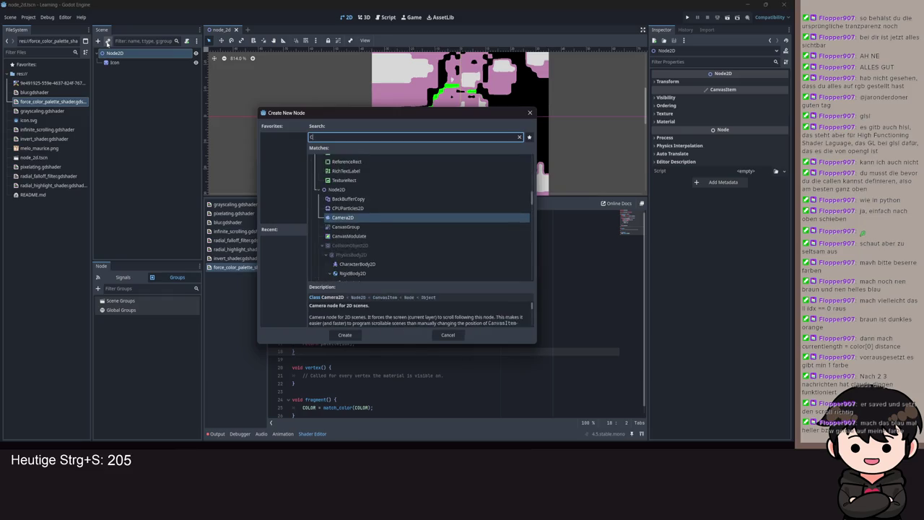
key("Escape")
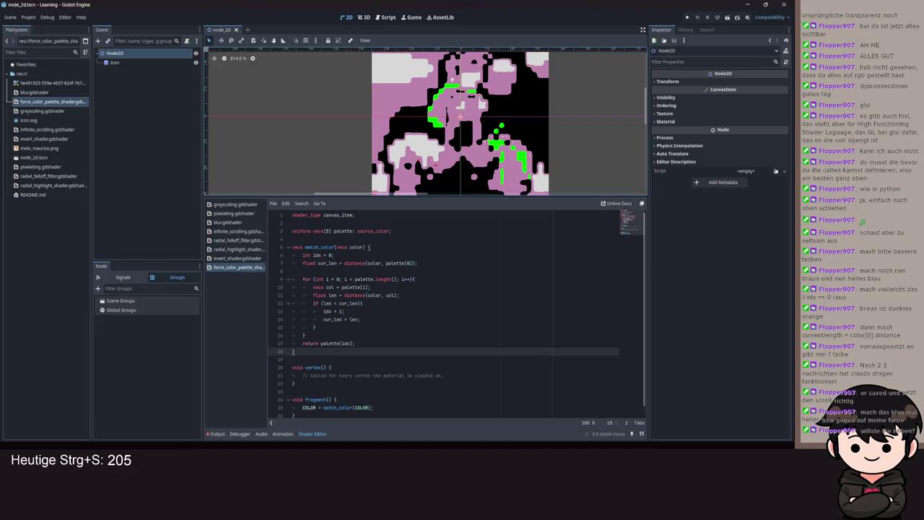
left_click(125, 62)
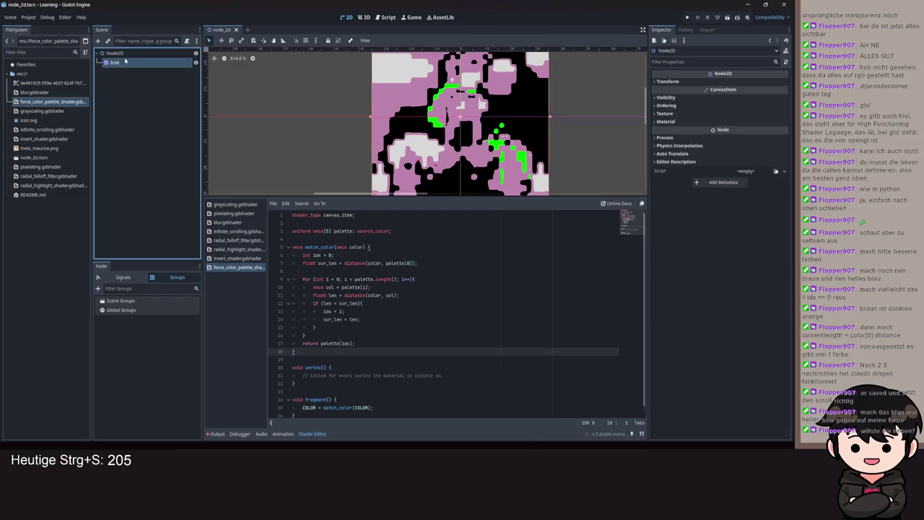
left_click(116, 52)
left_click(124, 62)
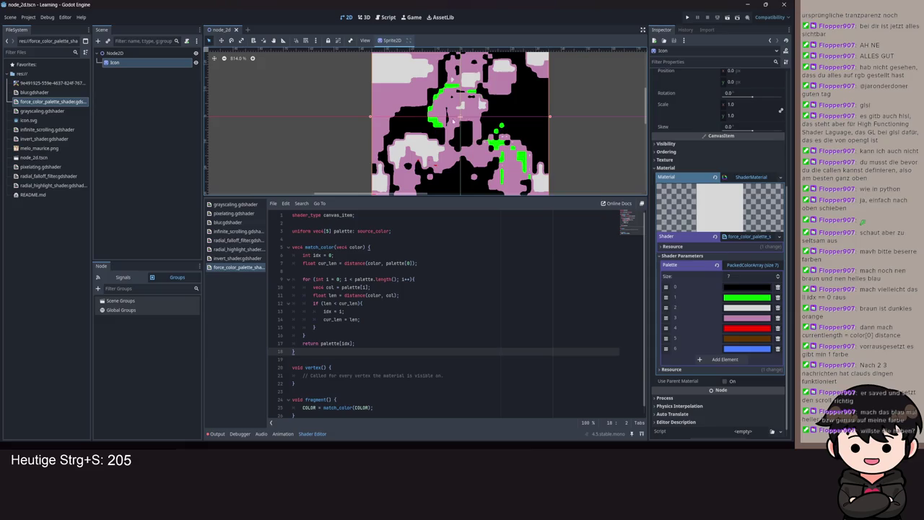
- Try a new colour for palette entry 6, keeping it purple
scroll(453, 122, "down", 3)
scroll(454, 121, "up", 1)
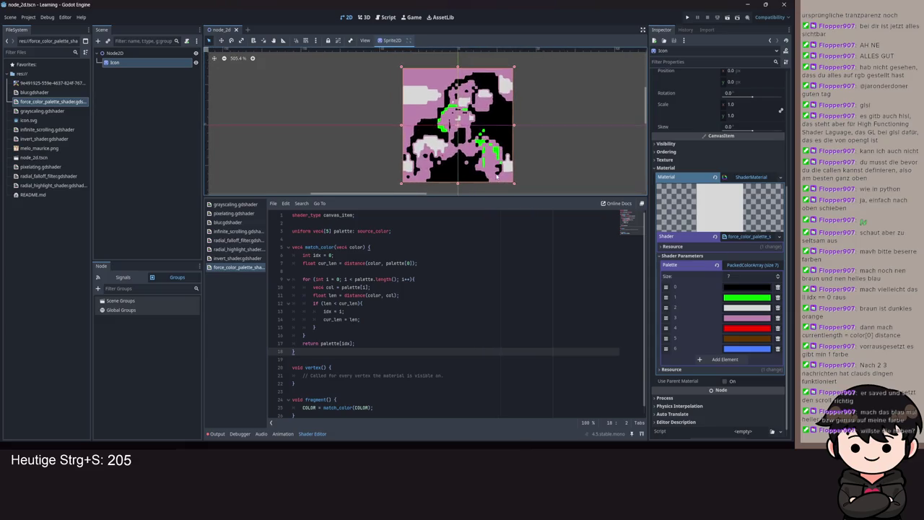
left_click(747, 348)
mouse_move(788, 207)
left_mouse_down()
mouse_move(783, 153)
mouse_move(774, 196)
mouse_move(773, 155)
left_mouse_up()
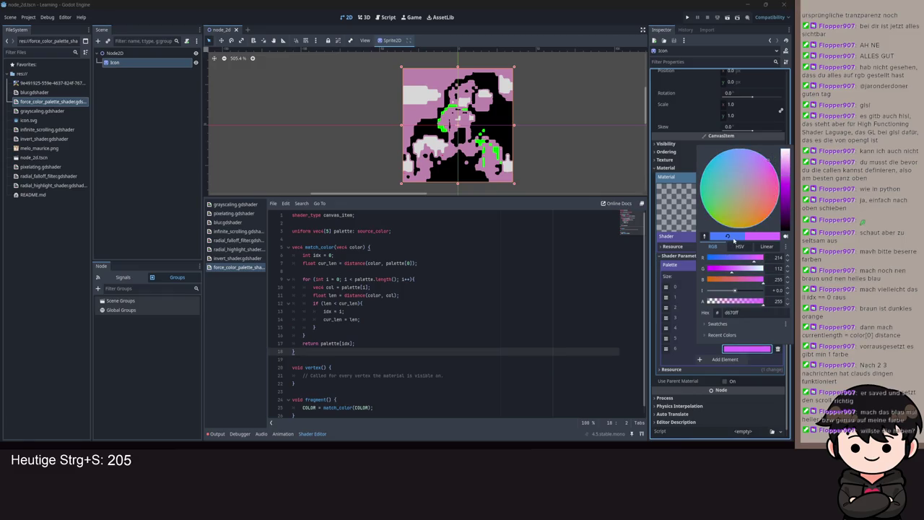
left_click(516, 258)
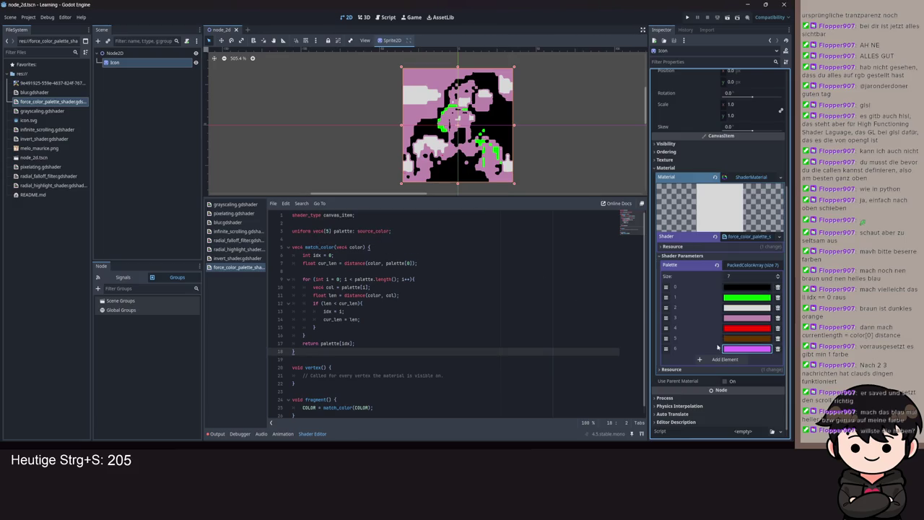
- Darken palette entry 3 to near-black (030303) and save the scene
left_click(747, 318)
key("ctrl+s")
left_click_drag(785, 130, 783, 199)
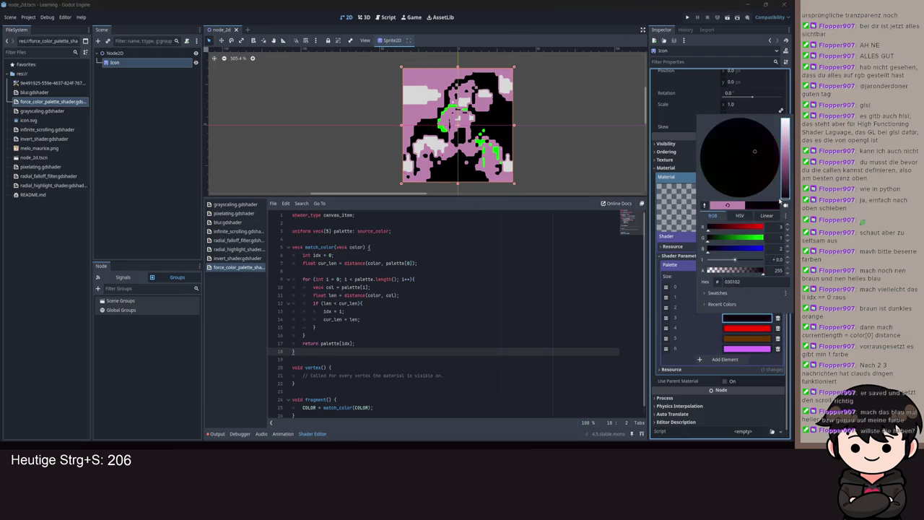
left_click(539, 355)
key("ctrl+s")
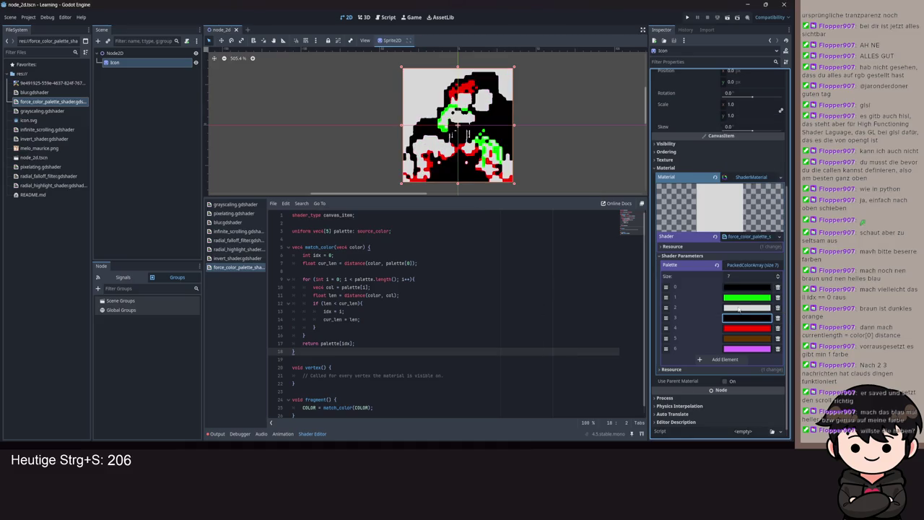
- Turn palette entry 6 into a lighter blue and save
left_click(752, 348)
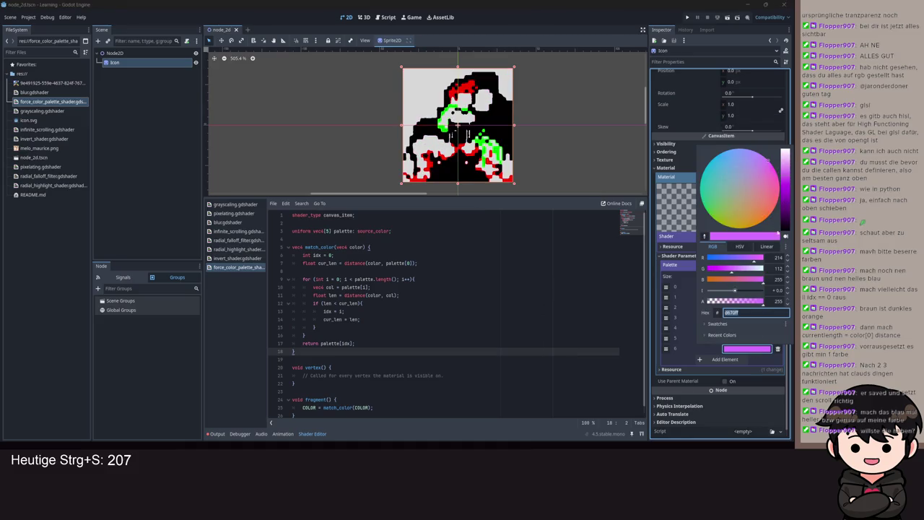
left_click(725, 262)
left_click(708, 344)
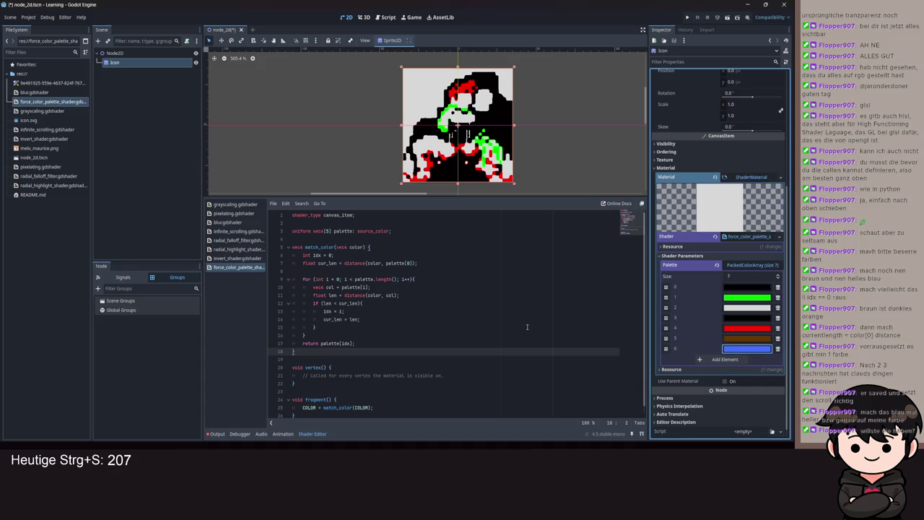
key("ctrl+s")
left_click(760, 352)
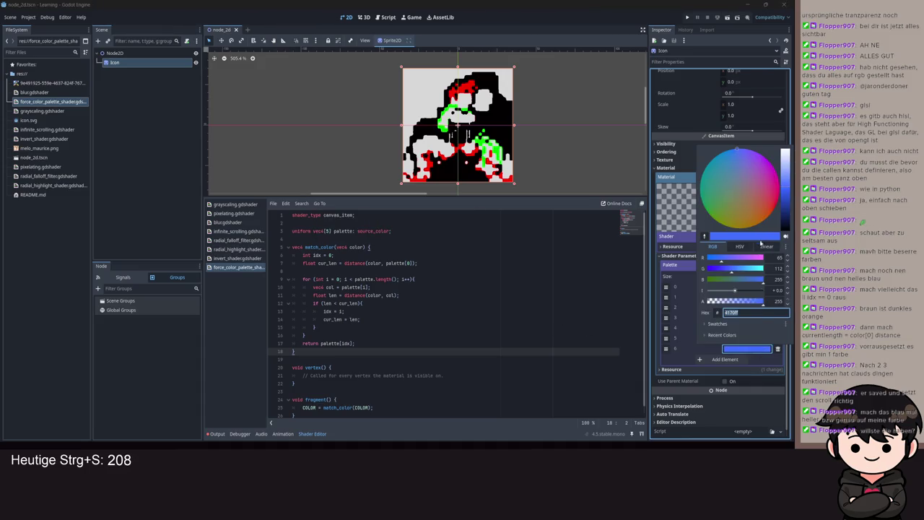
key("Escape")
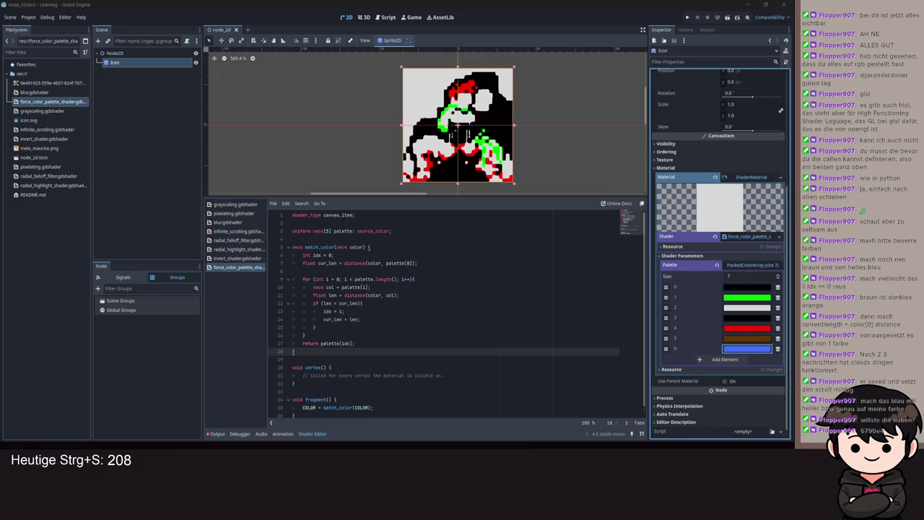
left_click(755, 353)
type("6790e4")
left_click(645, 319)
- Change line 12's comparison to 'len <= cur_len' and save the shader
left_click(340, 327)
key("ctrl+s")
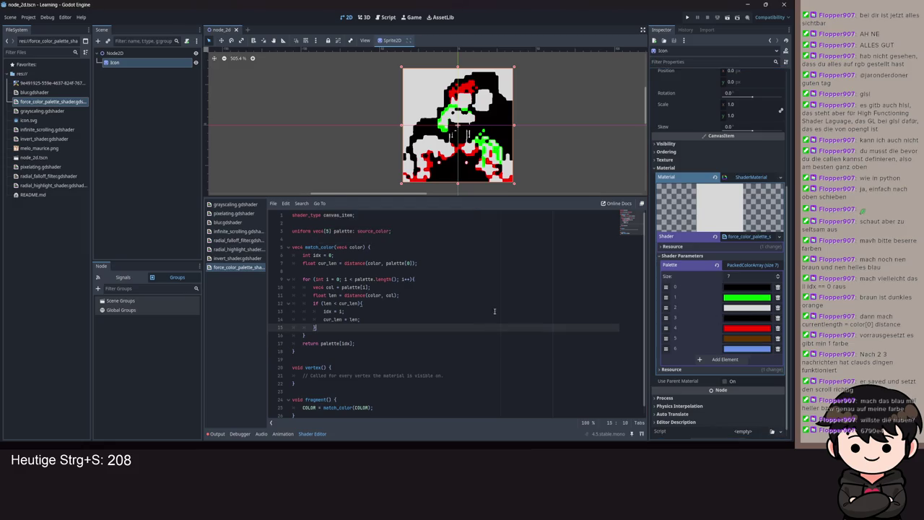
scroll(341, 326, "down", 1)
key("ctrl+s")
scroll(342, 332, "up", 1)
left_click(337, 302)
type("=")
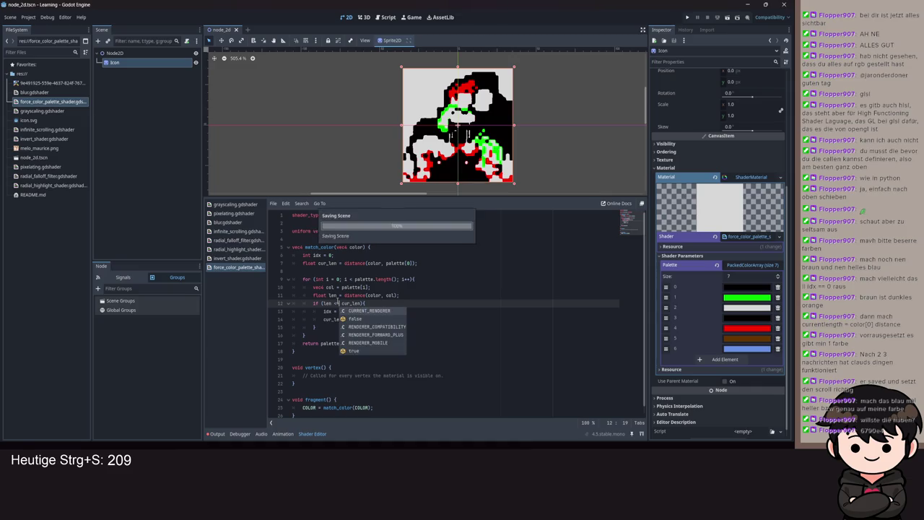
left_click(453, 278)
key("ctrl+s")
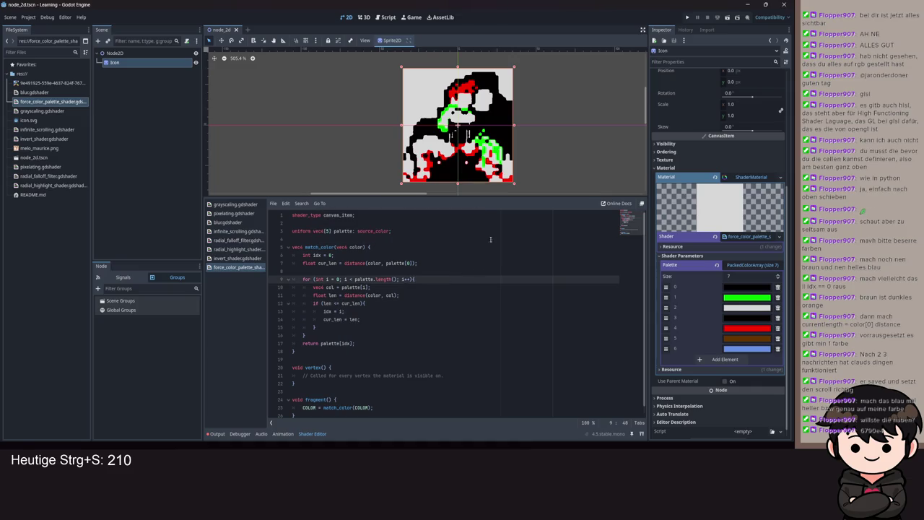
scroll(490, 131, "up", 1)
scroll(489, 131, "down", 2)
key("ctrl+s")
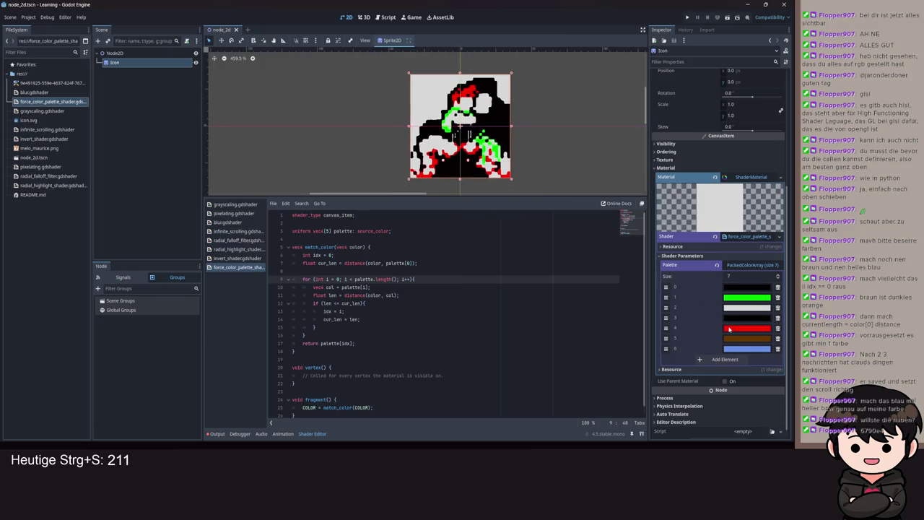
scroll(462, 159, "up", 4)
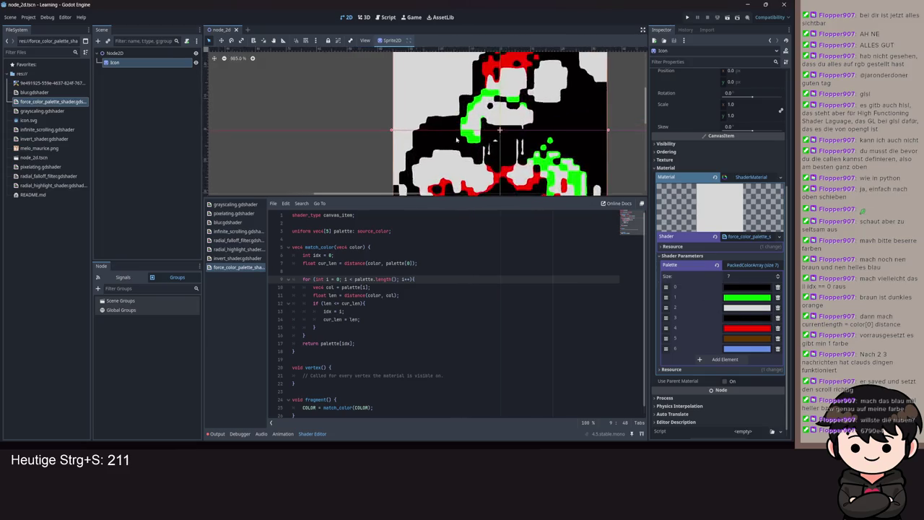
- Delete the white and then the black palette entry at index 2, saving after each
scroll(462, 159, "down", 3)
left_click(777, 307)
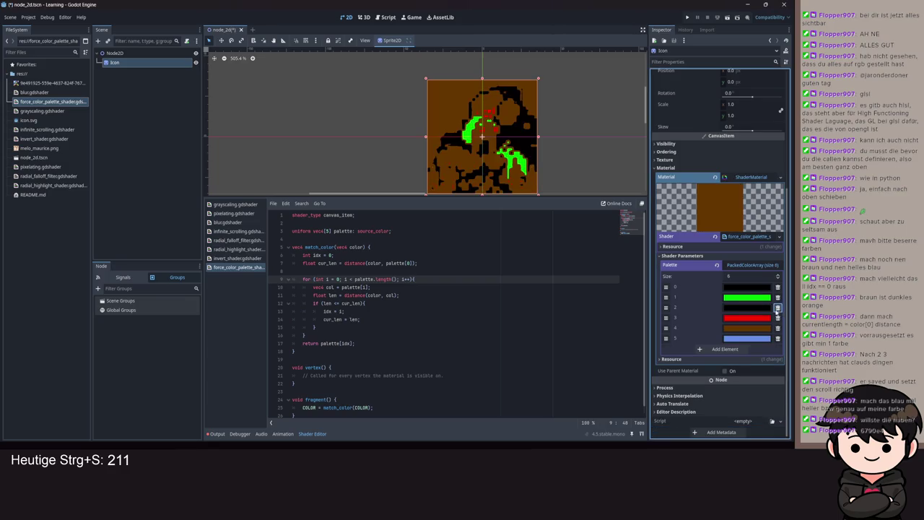
scroll(489, 148, "up", 1)
key("ctrl+s")
scroll(491, 144, "down", 6)
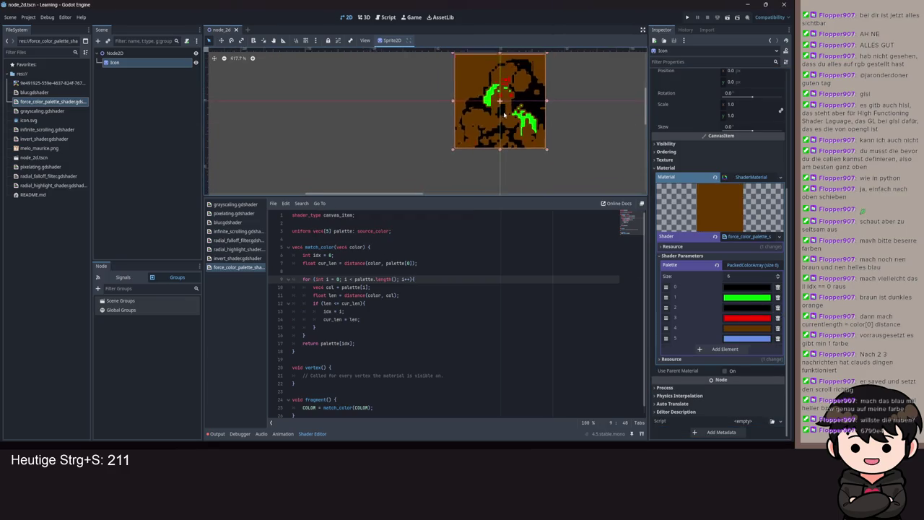
left_click(777, 306)
scroll(505, 153, "up", 6)
key("ctrl+s")
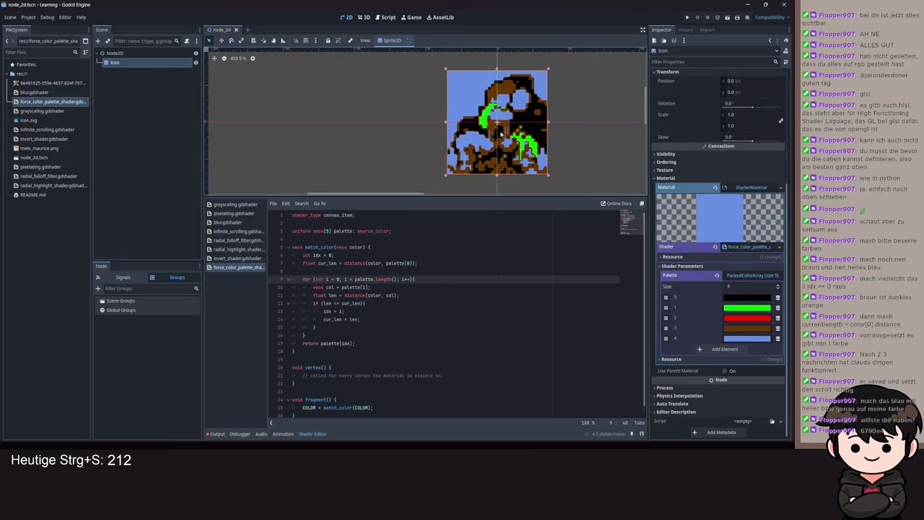
scroll(505, 153, "up", 2)
scroll(504, 154, "down", 1)
scroll(401, 332, "down", 1)
key("ctrl+s")
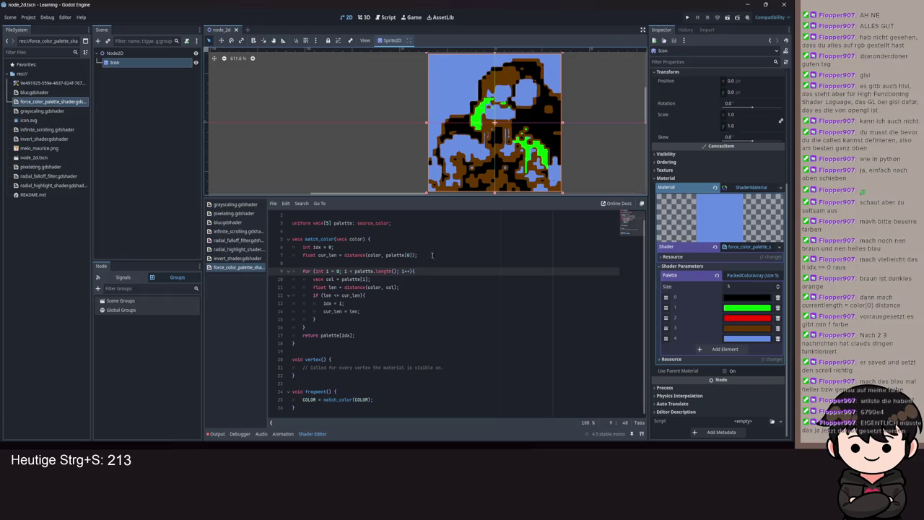
scroll(487, 177, "up", 2)
scroll(487, 177, "down", 4)
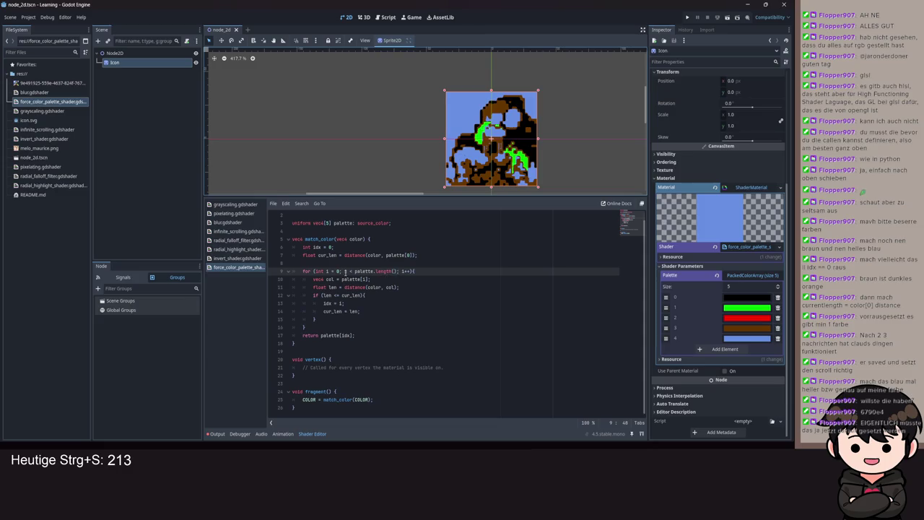
- Try ' - 1' and '<=' in line 9's loop condition, then revert both to 'i < palette.length()'
left_click(398, 270)
type("- 1")
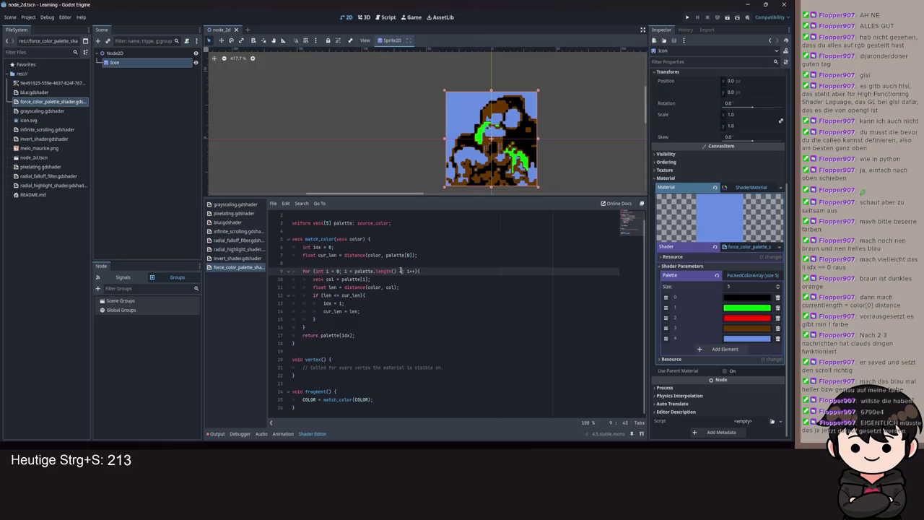
key("ctrl+s")
key("BackSpace")
key("BackSpace")
key("BackSpace")
left_click(355, 270)
key("ctrl+s")
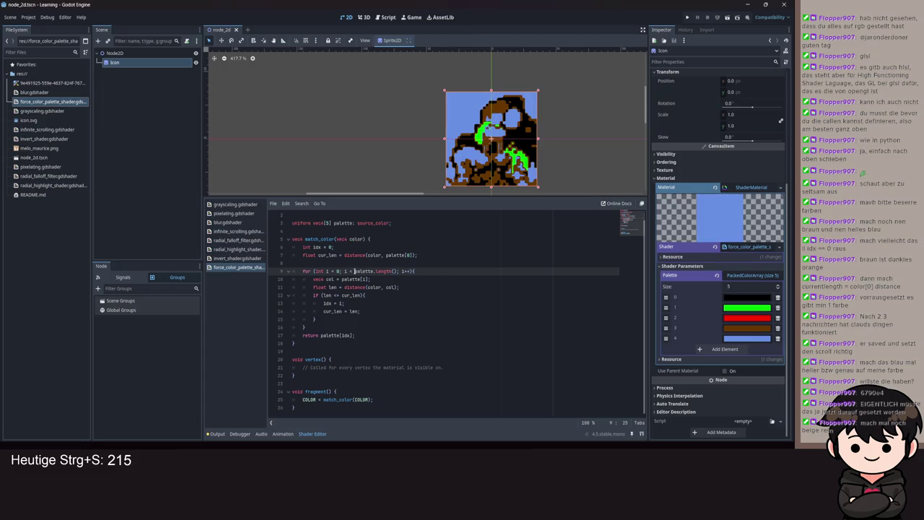
type("=")
scroll(353, 272, "up", 1)
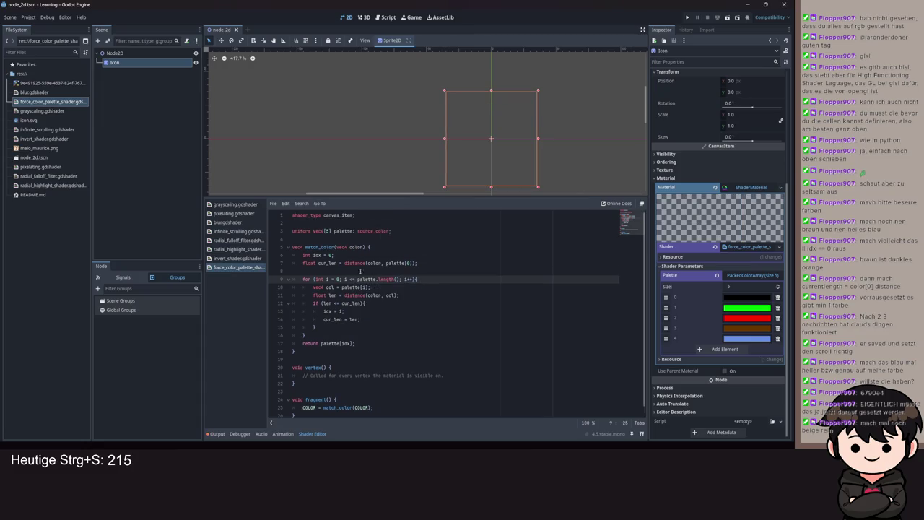
key("ctrl+s")
key("BackSpace")
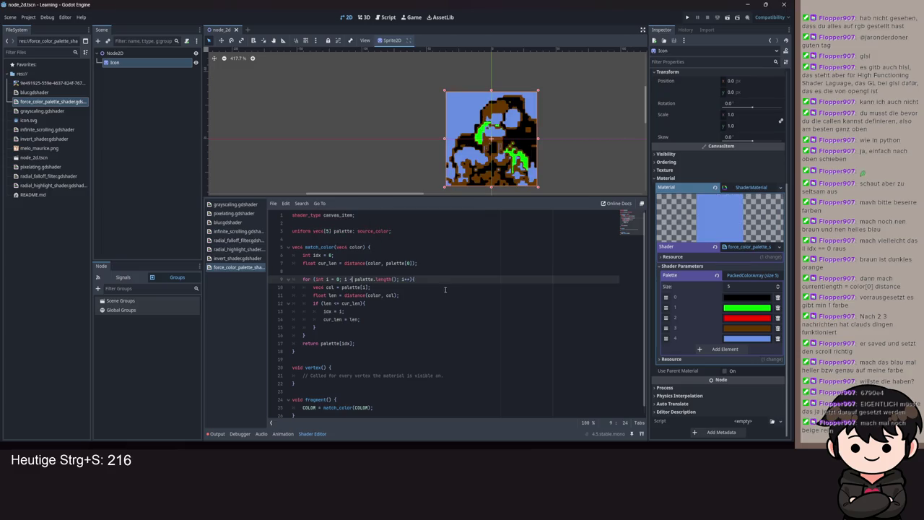
key("ctrl+s")
- Experiment with brightening palette entry 3's brown, then return it to dark brown
left_click(728, 329)
mouse_move(784, 186)
left_mouse_down()
mouse_move(785, 166)
mouse_move(786, 176)
left_mouse_up()
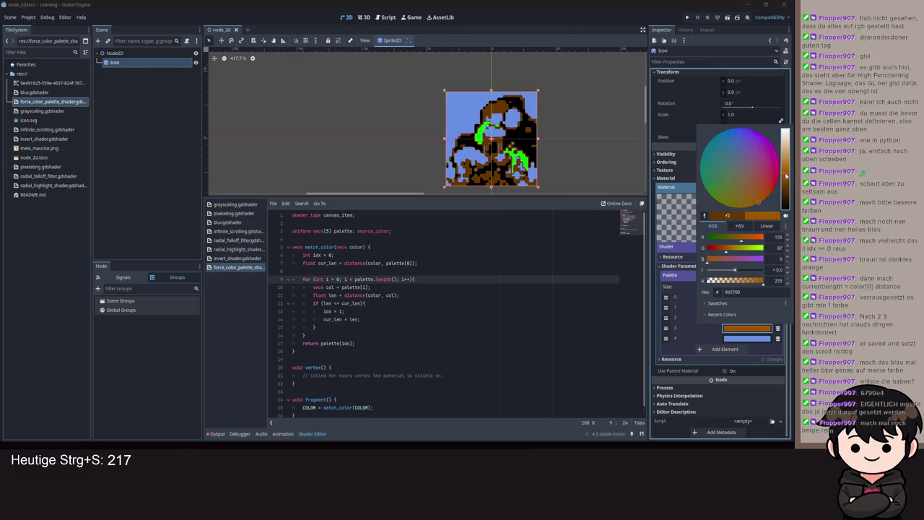
left_click_drag(354, 278, 568, 312)
key("ctrl+s")
left_click(747, 327)
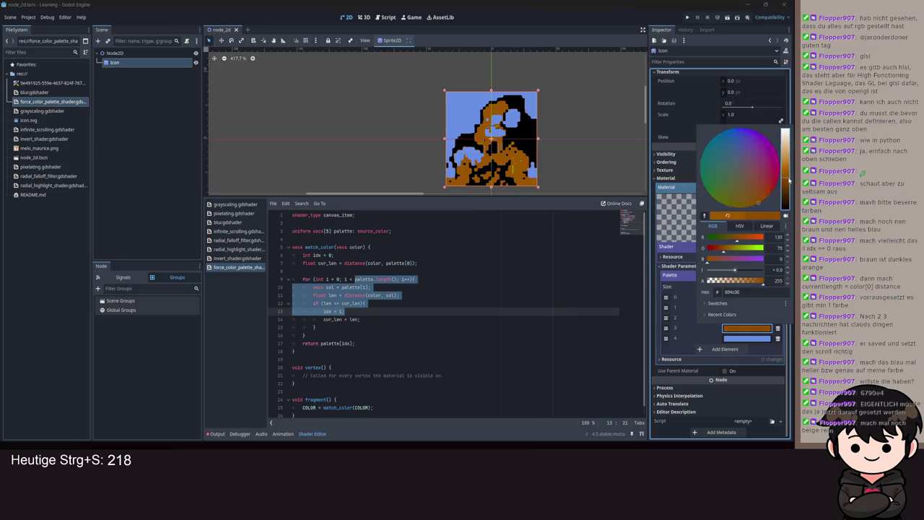
left_click(535, 292, "shift")
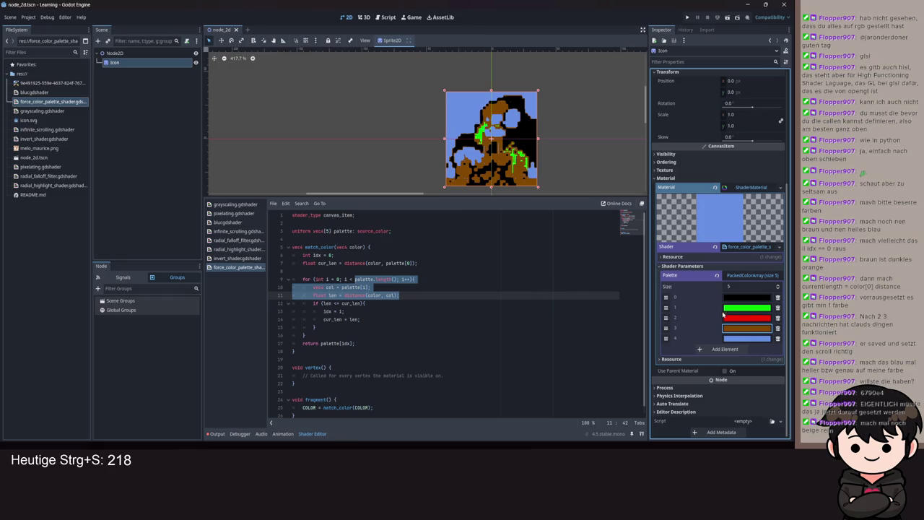
left_click(744, 330)
key("ctrl+s")
mouse_move(786, 197)
left_mouse_down()
mouse_move(785, 158)
mouse_move(786, 177)
left_mouse_up()
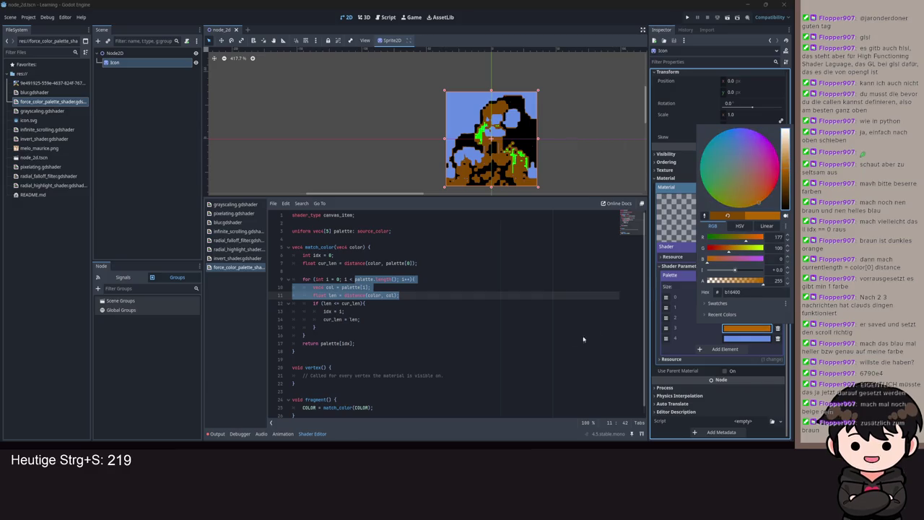
left_click(544, 343, "shift")
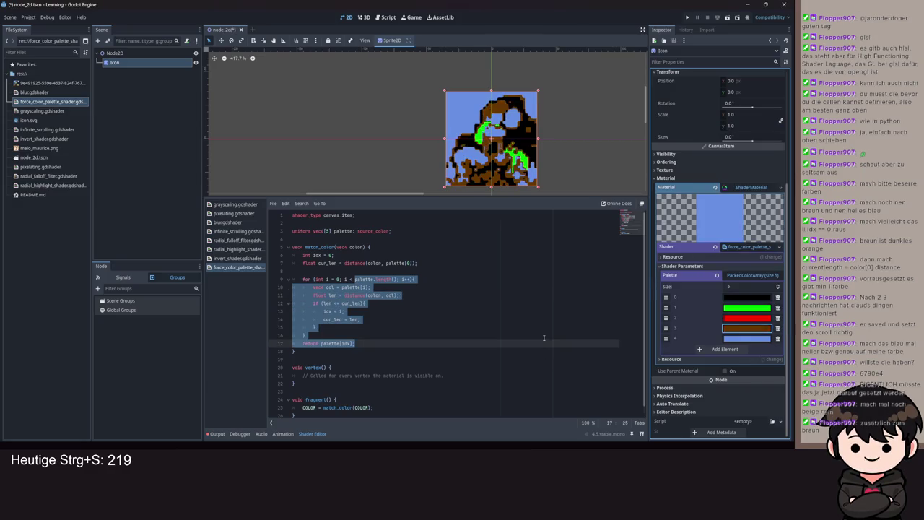
- Add a sixth palette entry and give it a brown-olive colour
left_click(725, 349)
key("ctrl+s")
left_click(746, 348)
mouse_move(784, 229)
left_mouse_down()
mouse_move(785, 155)
mouse_move(785, 188)
left_mouse_up()
left_click(742, 224)
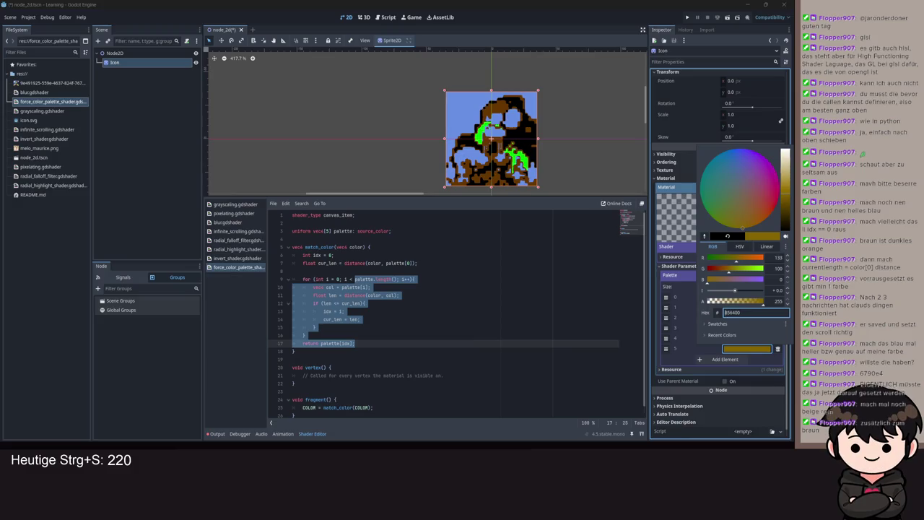
key("Escape")
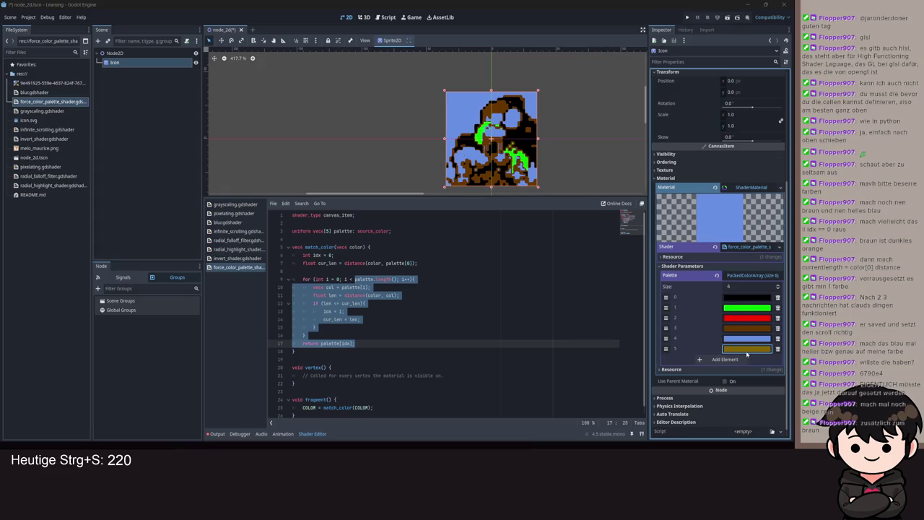
- Change the new sixth entry to beige via its hex code and save
left_click(746, 348)
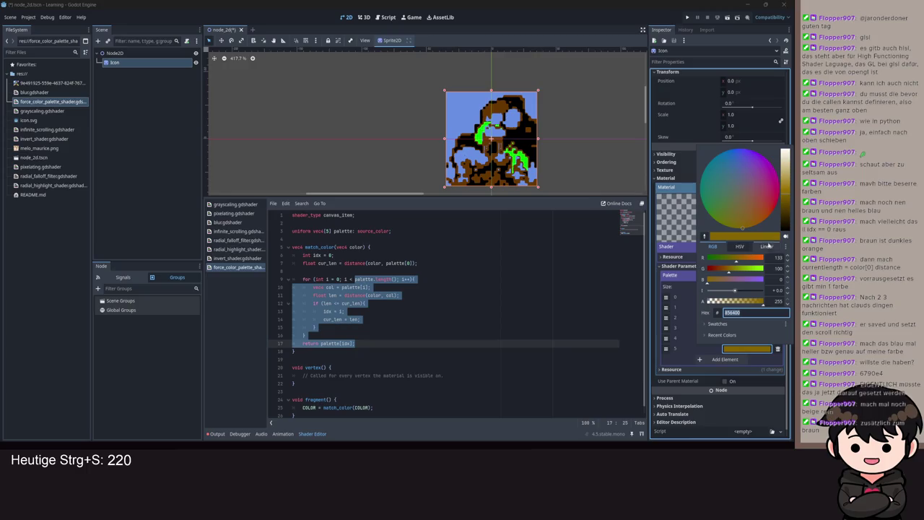
left_click_drag(785, 189, 788, 173)
left_click_drag(755, 273, 746, 272)
left_click(754, 259)
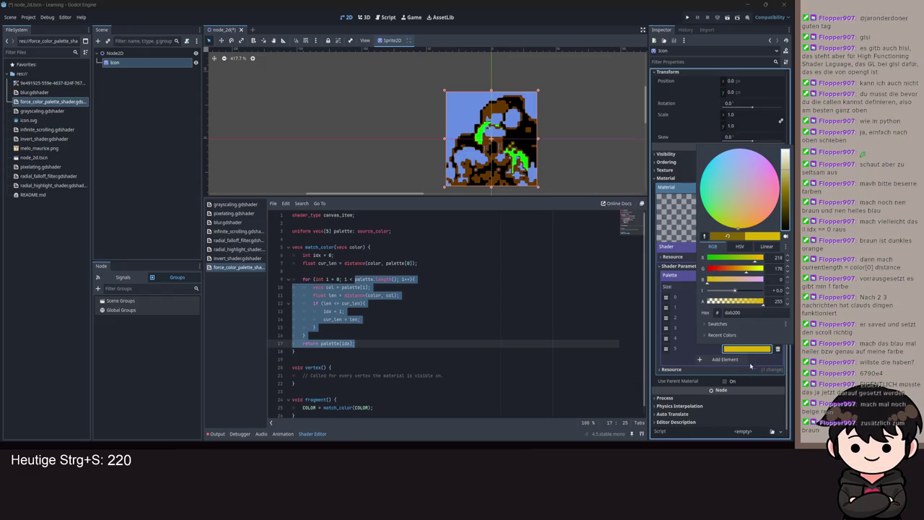
left_click(729, 311)
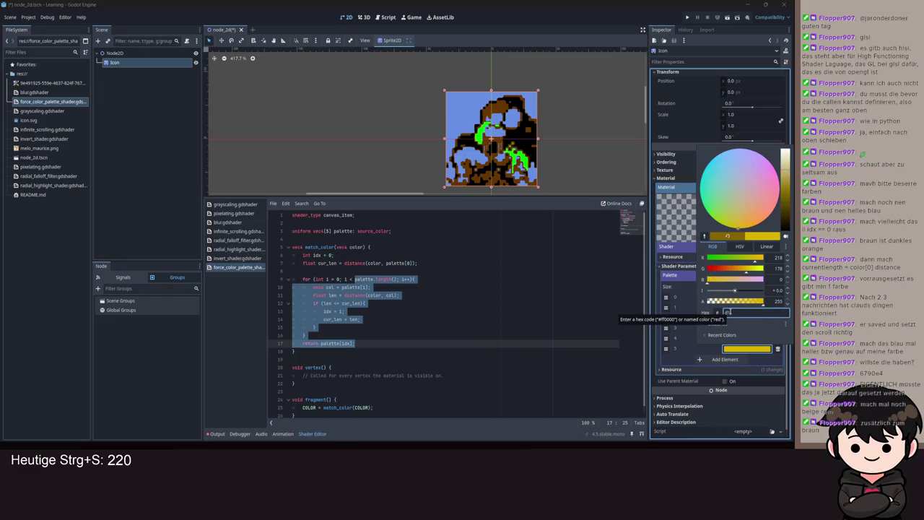
type("ac")
key("Return")
left_click(497, 344)
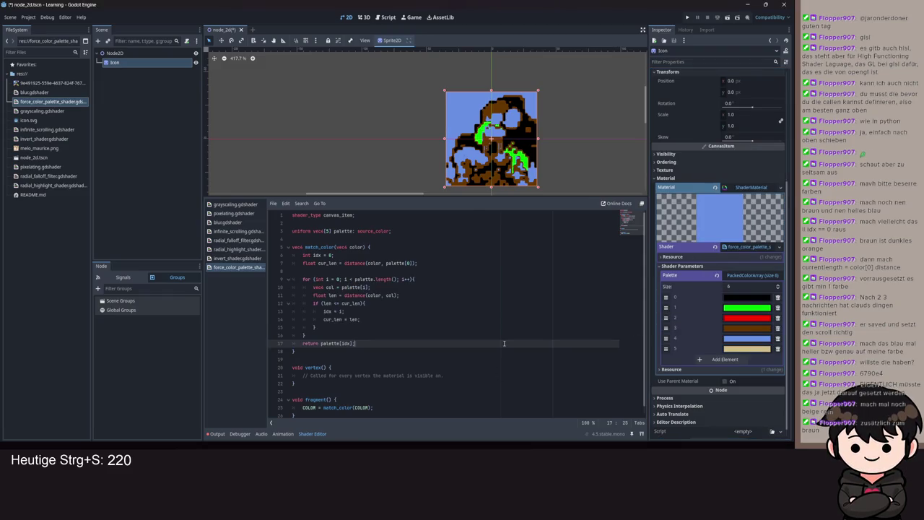
scroll(469, 180, "up", 4)
key("ctrl+s")
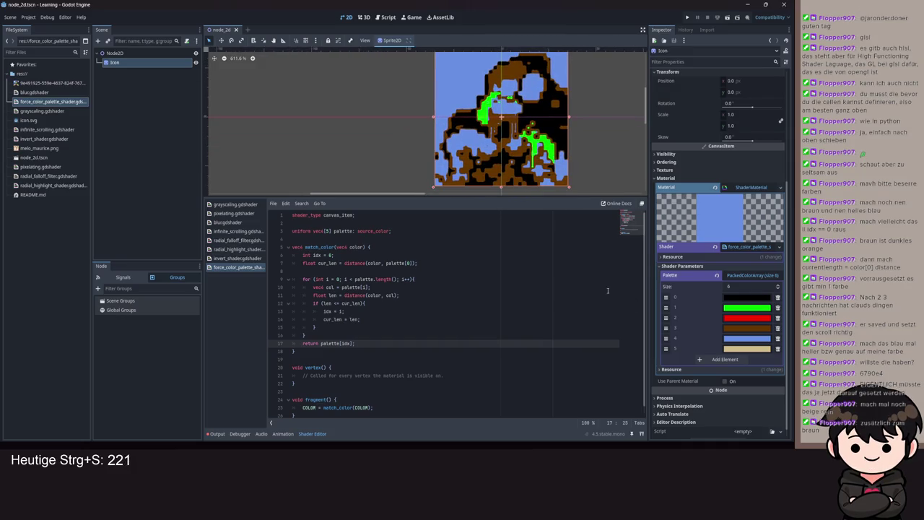
- Move the beige colour up to palette index 3
left_click_drag(665, 349, 666, 327)
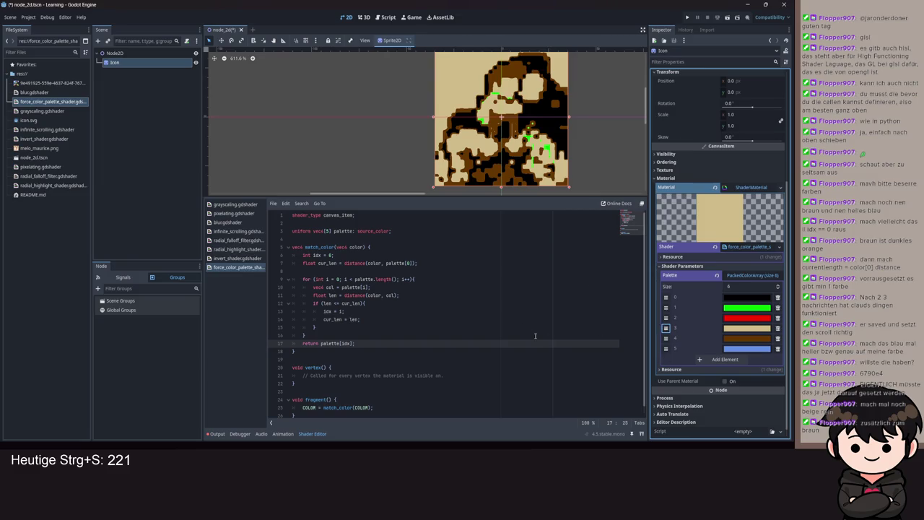
left_click_drag(665, 348, 666, 337)
scroll(560, 287, "down", 1)
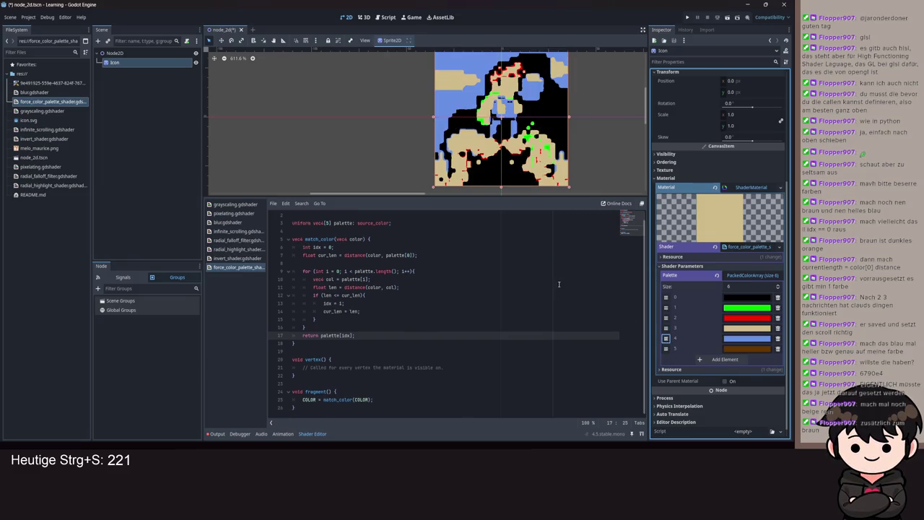
scroll(458, 156, "down", 3)
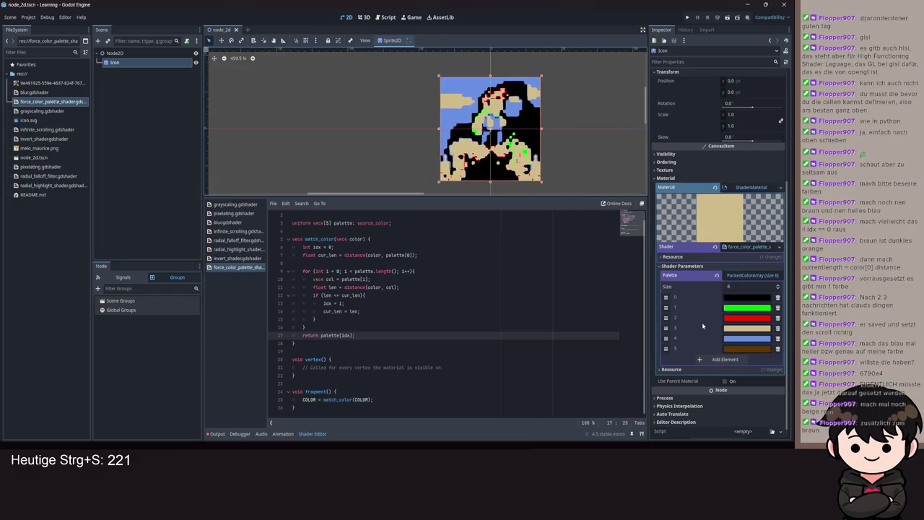
- Move the brown colour to the first palette slot
key("ctrl+s")
scroll(369, 286, "up", 1)
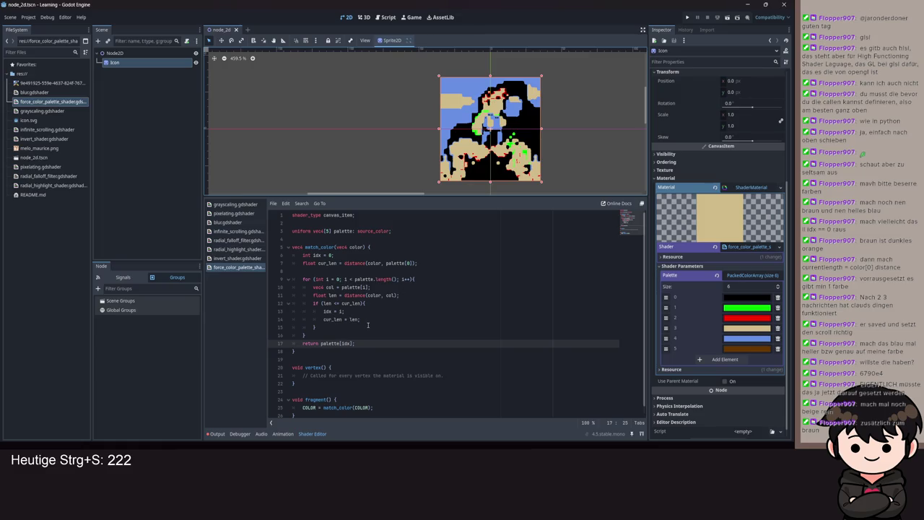
mouse_move(665, 348)
left_mouse_down()
mouse_move(665, 296)
mouse_move(666, 348)
left_mouse_up()
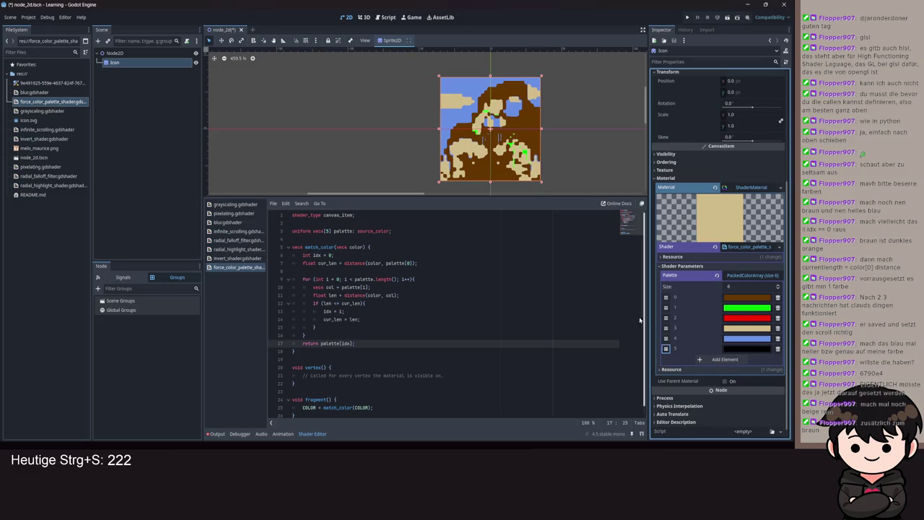
- Make line 12's comparison strict, 'len < cur_len', and save
left_click(361, 295)
left_click(340, 303)
key("BackSpace")
key("ctrl+s")
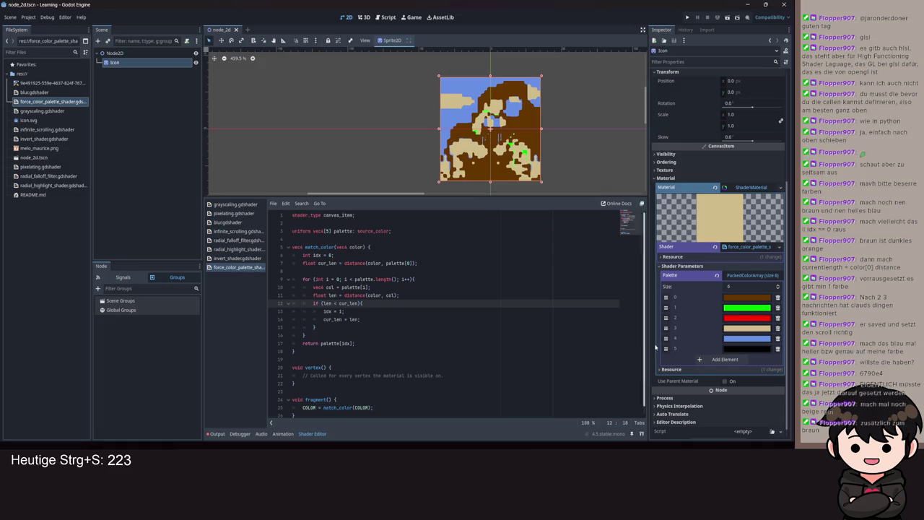
key("ctrl+s")
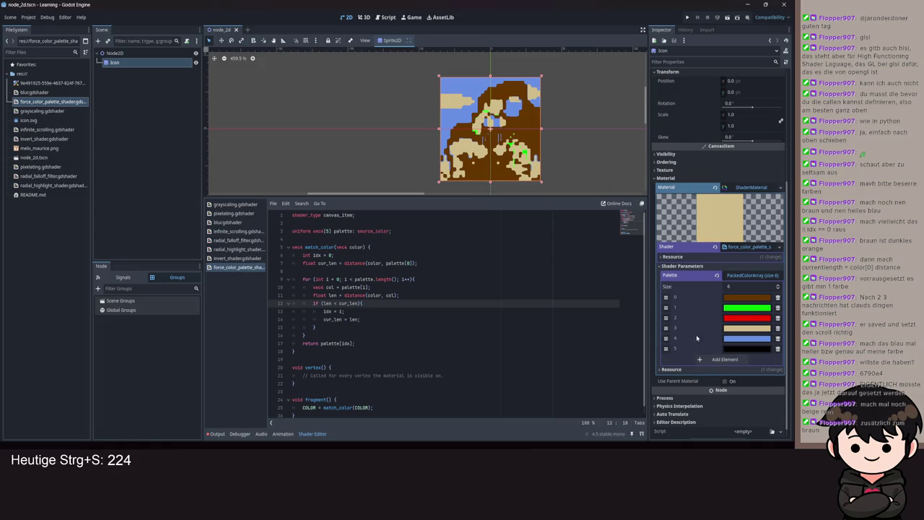
- Move red to the top, delete the black entry, reorder blue, and add a new sixth entry
left_click_drag(665, 307, 665, 298)
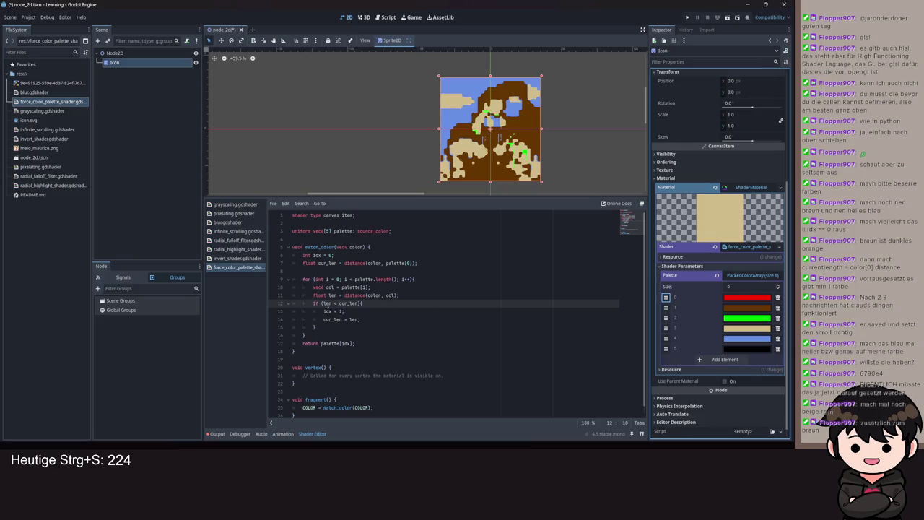
left_click(777, 349)
key("ctrl+s")
mouse_move(665, 337)
left_mouse_down()
mouse_move(665, 298)
mouse_move(665, 338)
left_mouse_up()
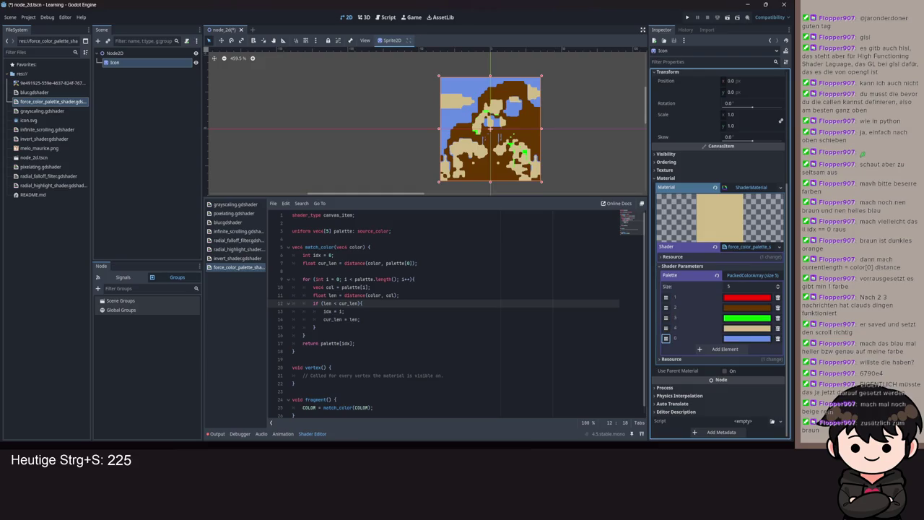
key("ctrl+s")
scroll(467, 148, "up", 4)
key("ctrl+s")
left_click(731, 351)
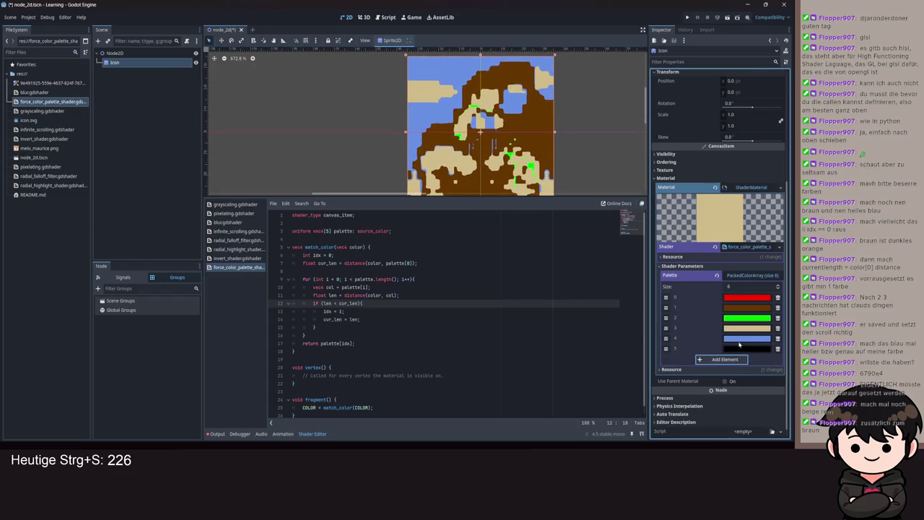
left_click(743, 348)
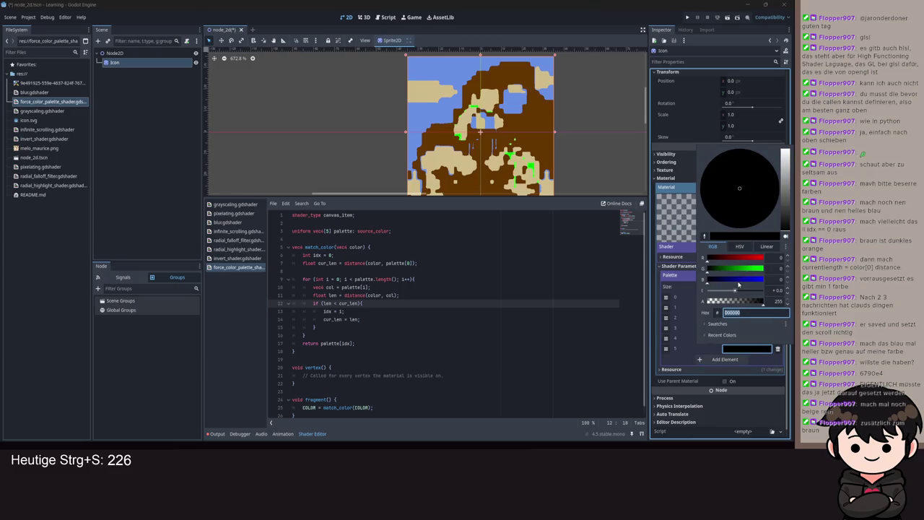
- Make the new sixth palette colour white and move it to index 3
left_click_drag(784, 199, 783, 150)
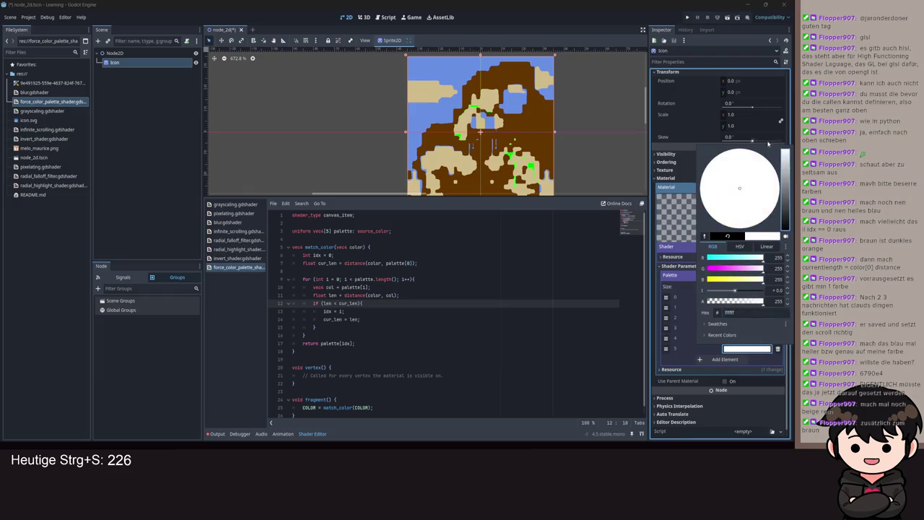
left_click(433, 327)
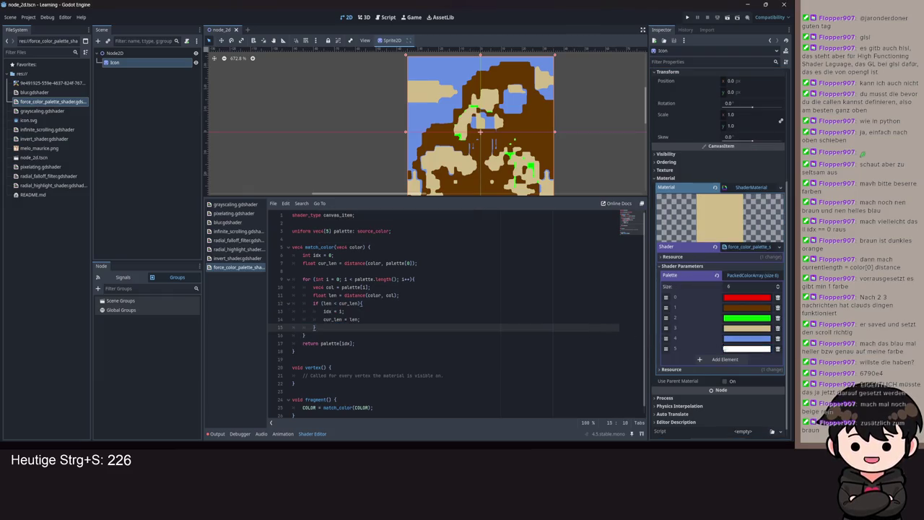
key("ctrl+s")
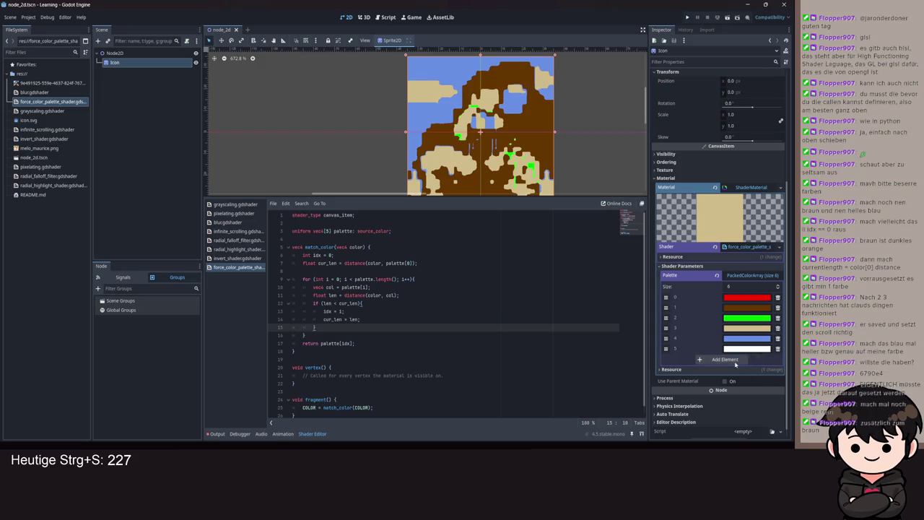
mouse_move(665, 348)
left_mouse_down()
mouse_move(665, 328)
mouse_move(665, 337)
left_mouse_up()
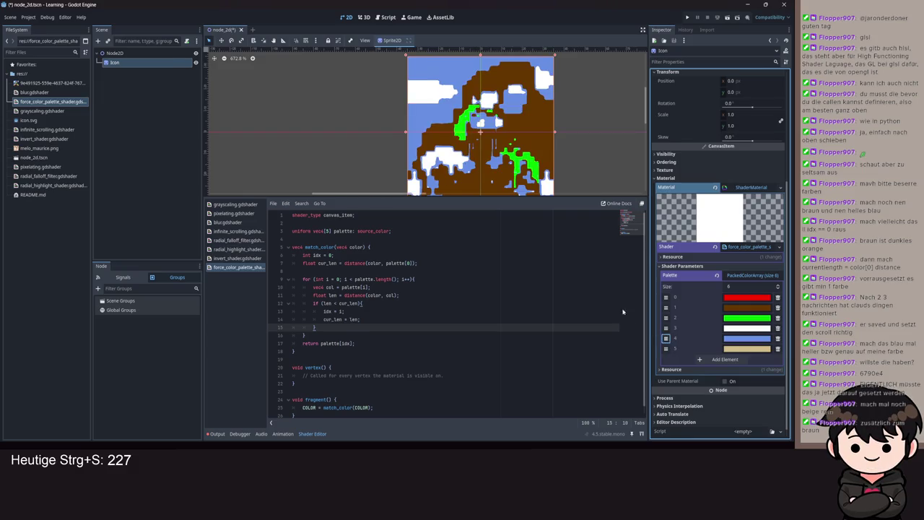
scroll(613, 318, "down", 1)
left_click(376, 329)
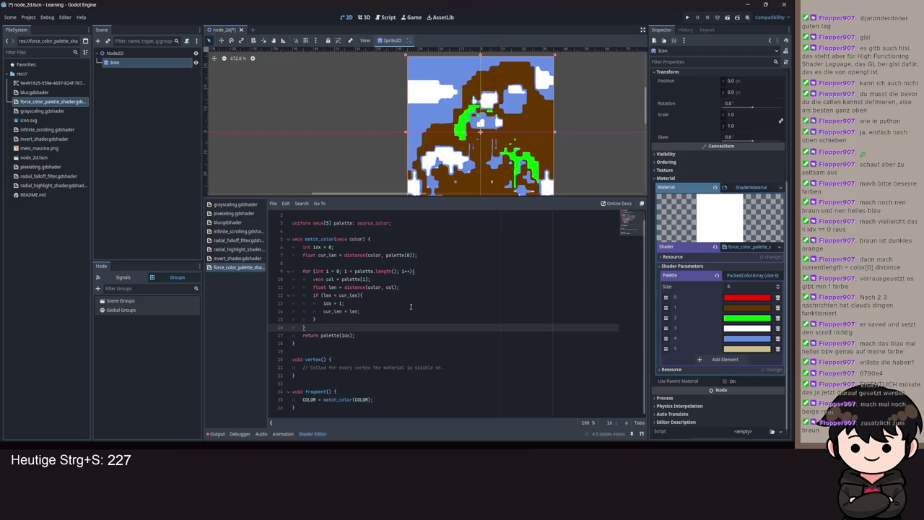
- Insert '.rgb, col.rgb' after color in the distance call and save the shader
left_click(411, 306)
key("ctrl+s")
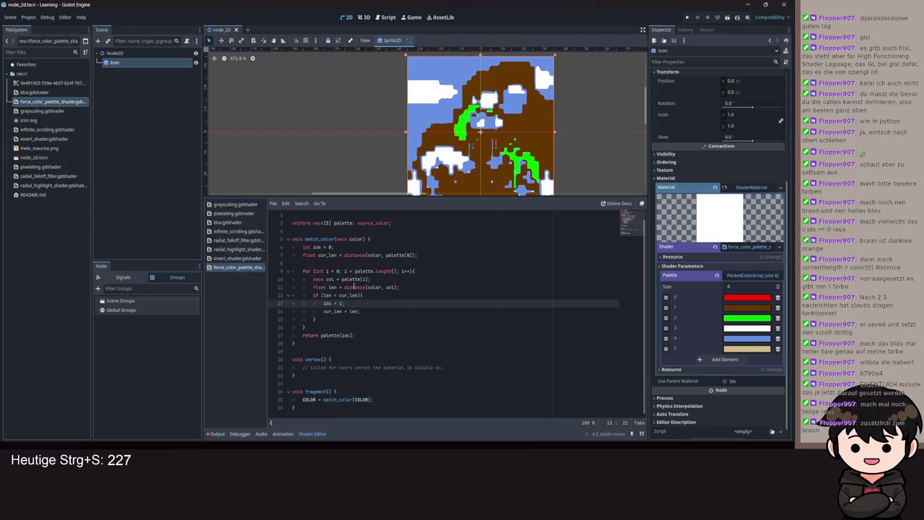
key("ctrl+s")
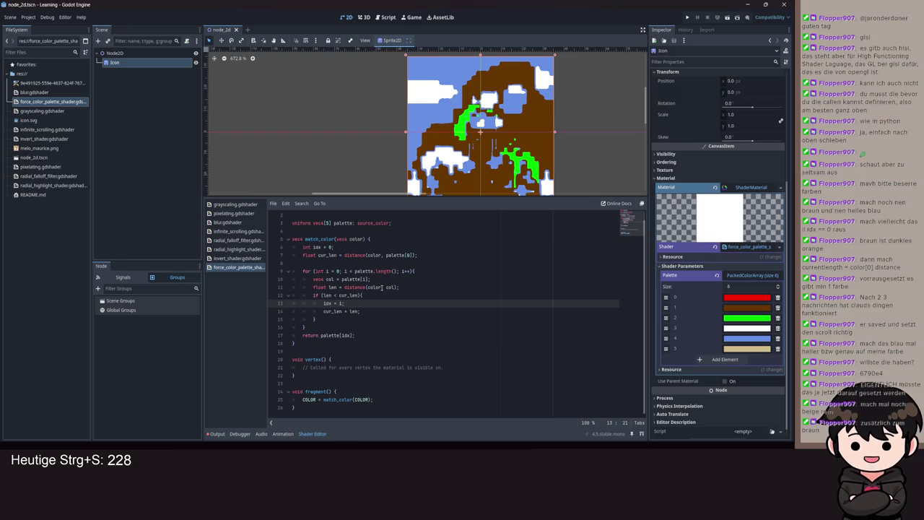
left_click(382, 287)
type(".rgb, col")
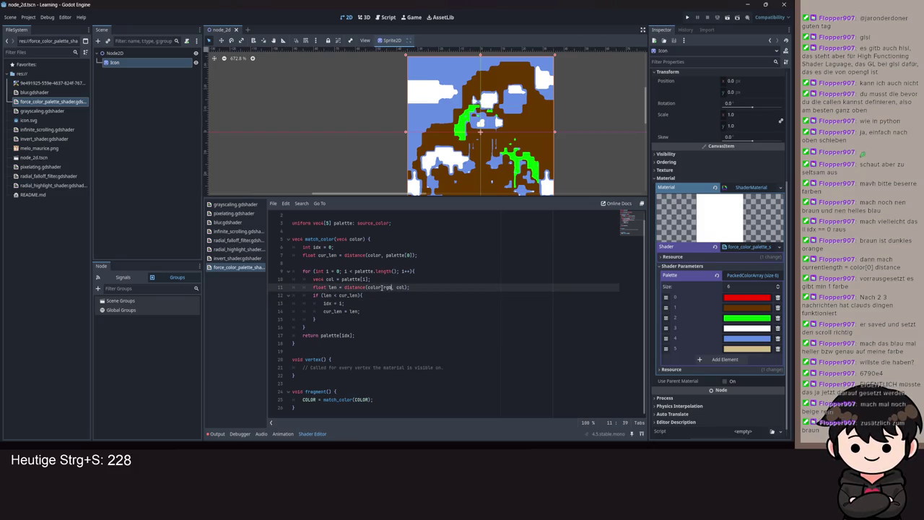
type(".rgb")
key("ctrl+s")
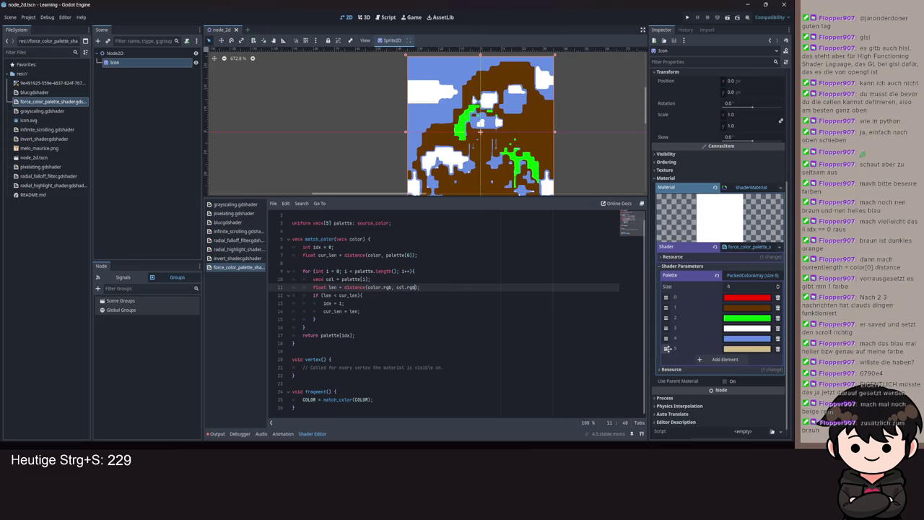
key("Down")
key("Down")
key("Down")
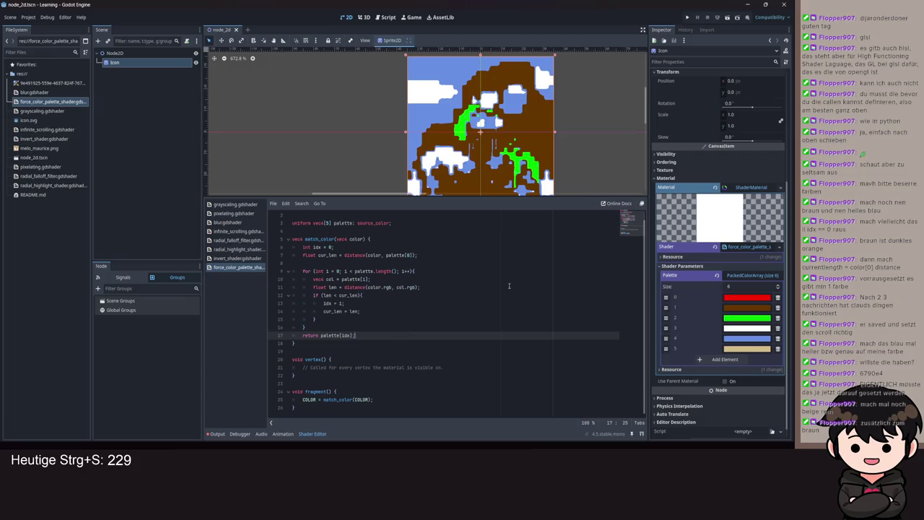
- Drag the red palette colour down to the last slot
scroll(515, 175, "down", 1)
key("ctrl+s")
scroll(517, 174, "down", 1)
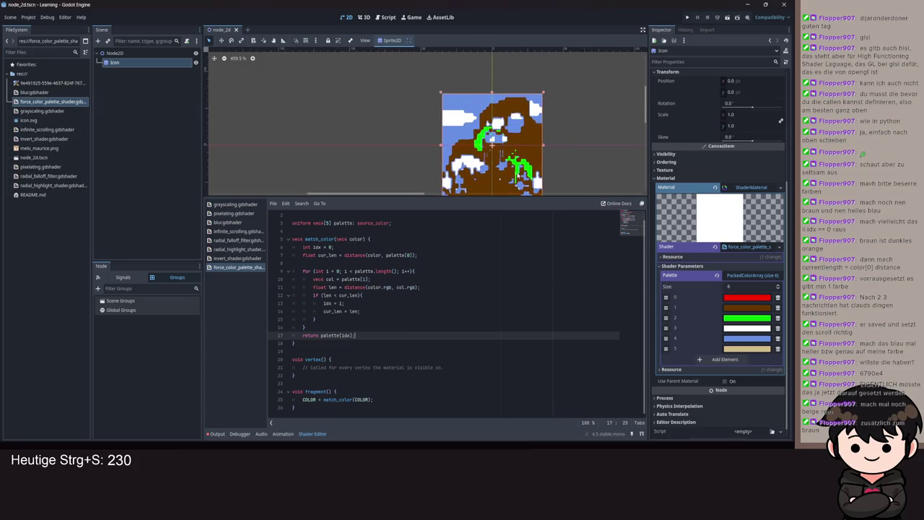
left_click_drag(666, 296, 665, 349)
key("ctrl+s")
key("ctrl+s")
left_click(352, 271)
type("=")
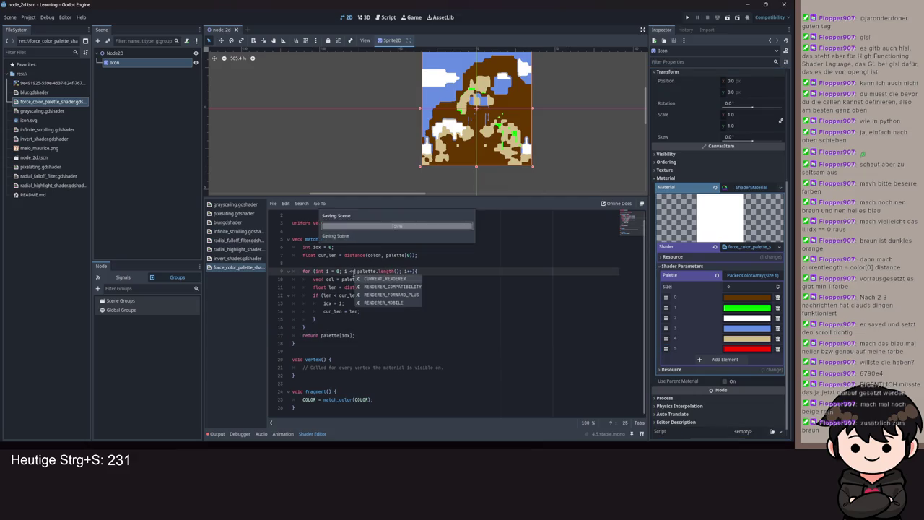
left_click(466, 303)
key("ctrl+s")
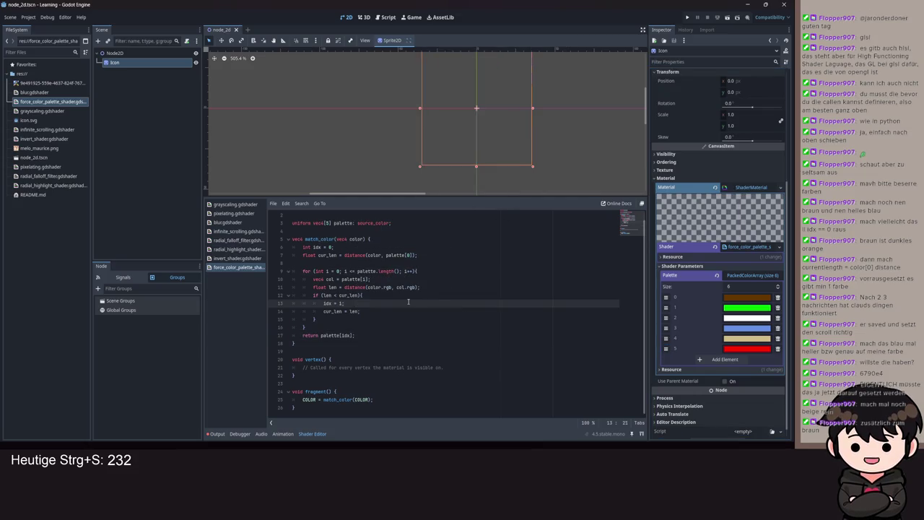
left_click(355, 271)
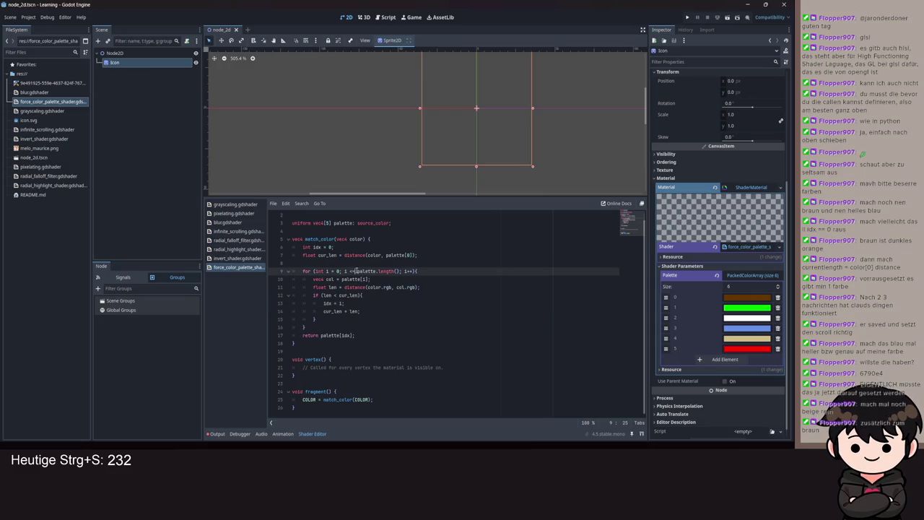
key("BackSpace")
key("ctrl+s")
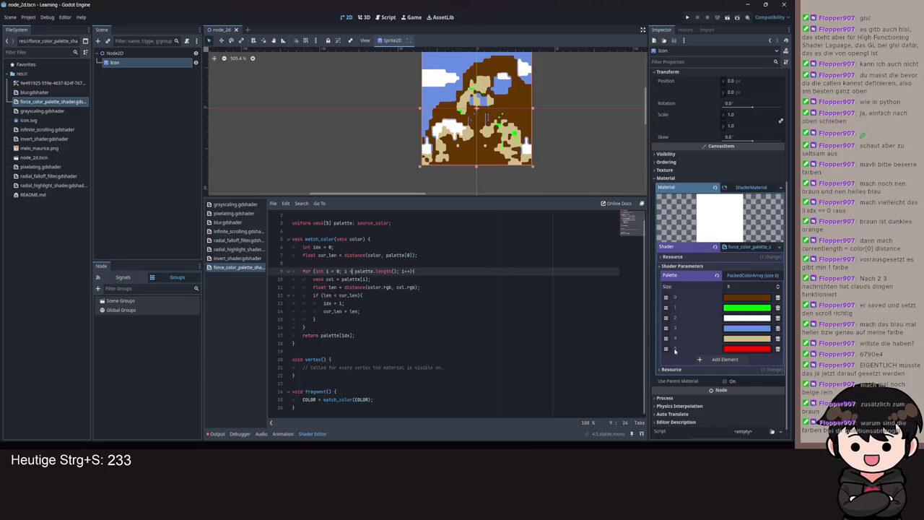
mouse_move(448, 108)
left_mouse_down()
mouse_move(402, 120)
mouse_move(460, 133)
left_mouse_up()
scroll(404, 122, "up", 1)
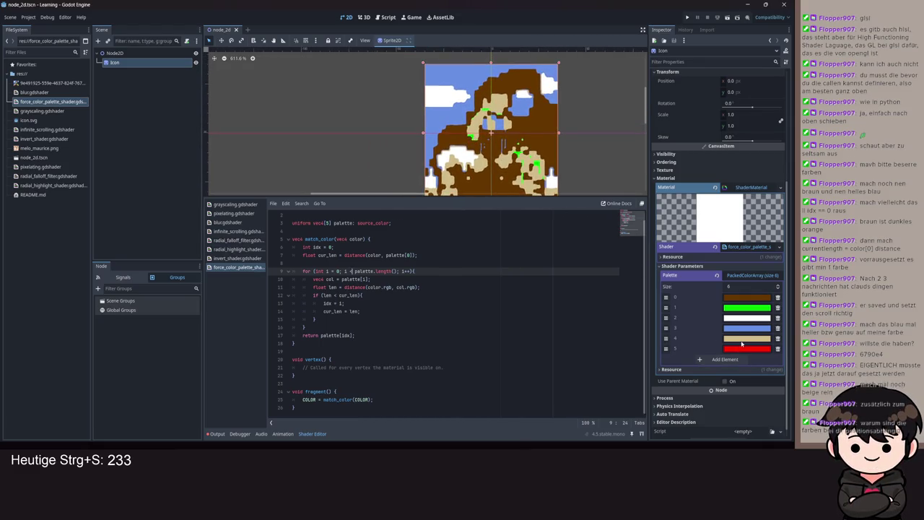
left_click_drag(666, 349, 666, 338)
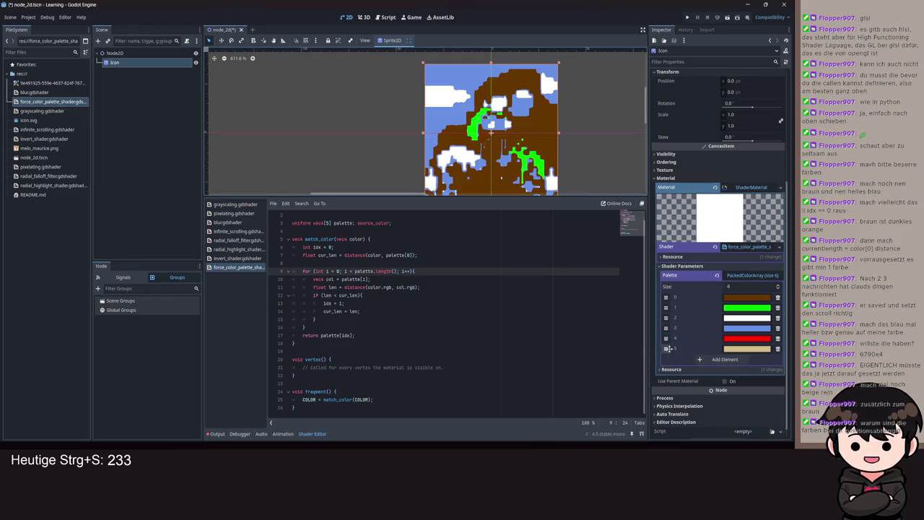
mouse_move(665, 327)
left_mouse_down()
mouse_move(665, 318)
mouse_move(665, 327)
left_mouse_up()
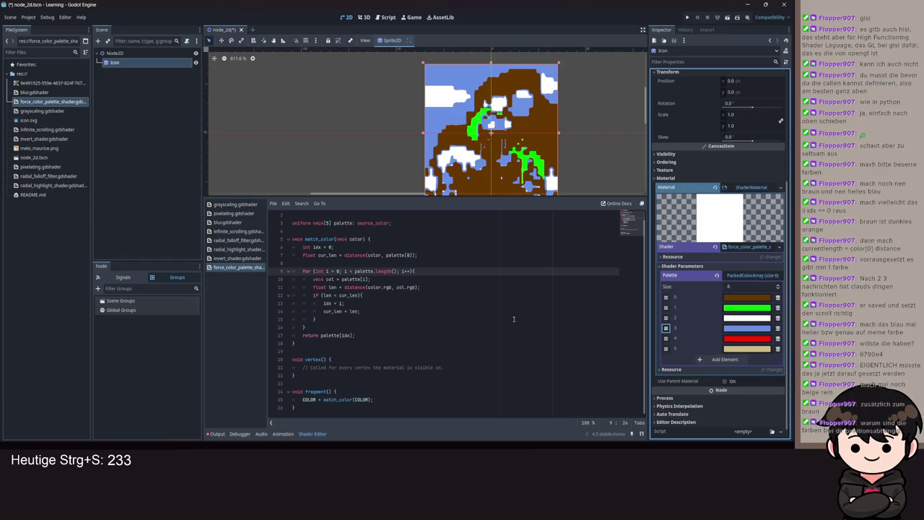
mouse_move(665, 348)
left_mouse_down()
mouse_move(666, 328)
mouse_move(665, 349)
left_mouse_up()
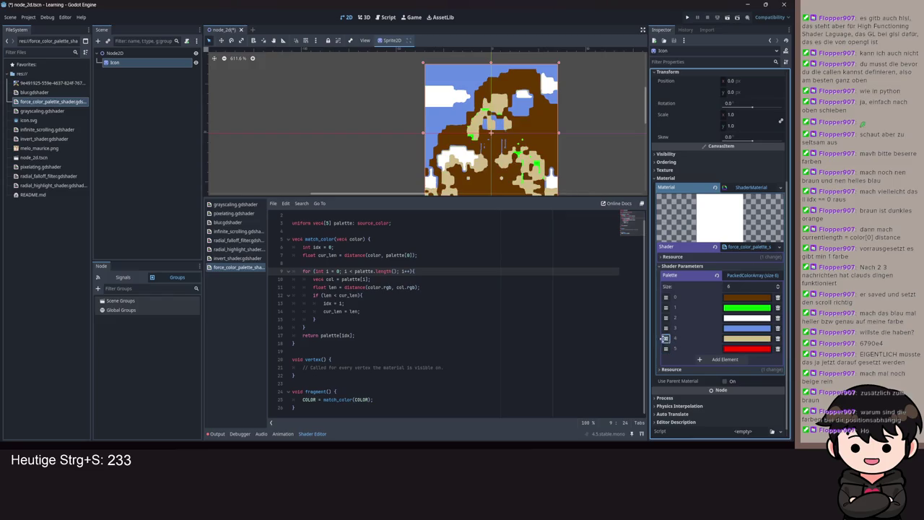
left_click(462, 327)
key("ctrl+s")
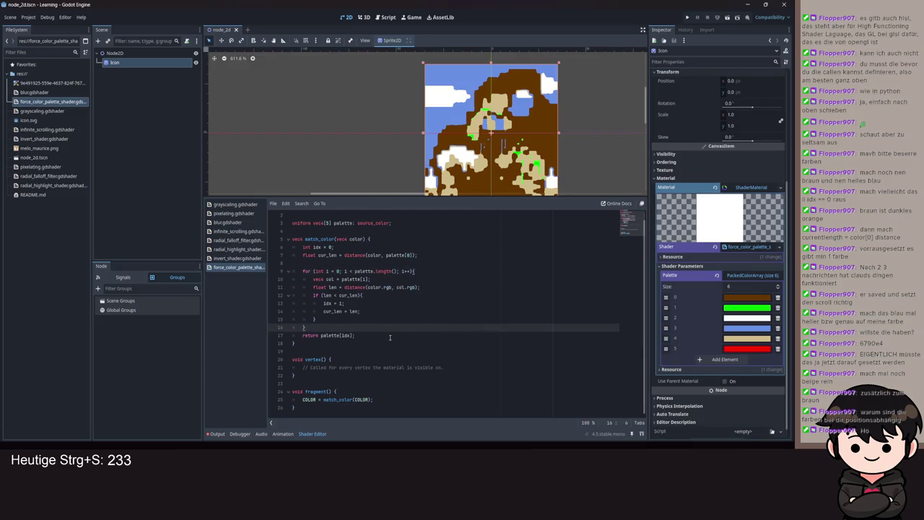
key("ctrl+s")
left_click(351, 335)
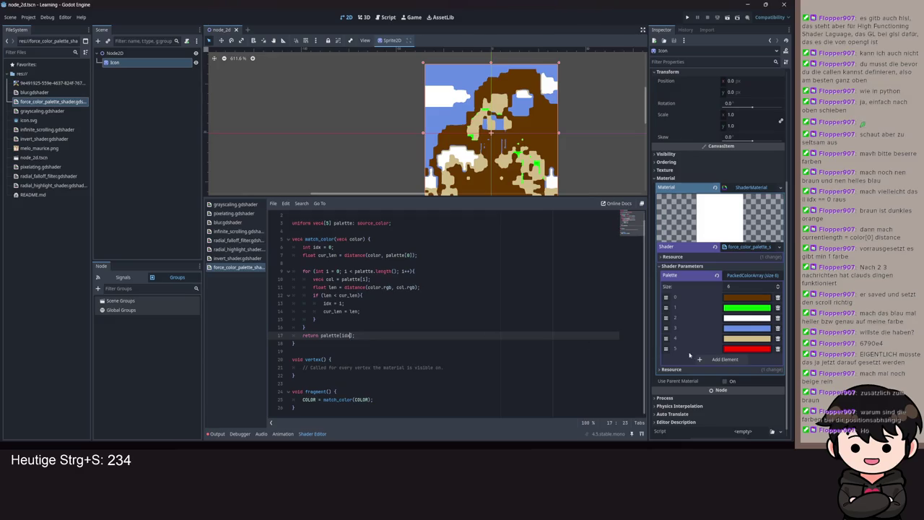
left_click_drag(665, 337, 665, 348)
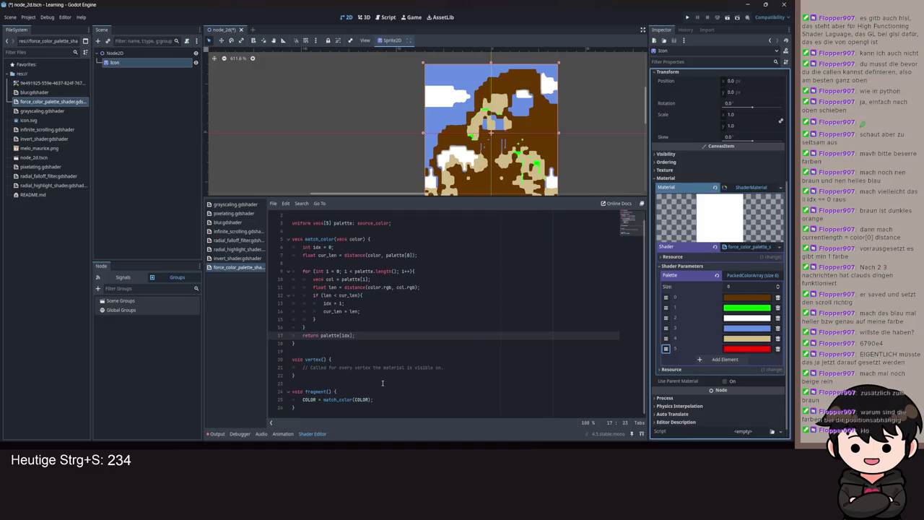
scroll(396, 350, "up", 1)
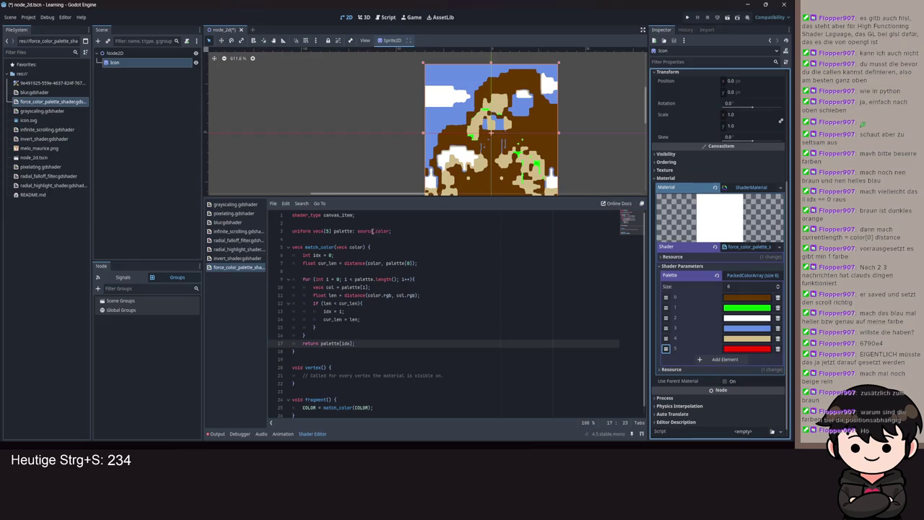
scroll(690, 326, "down", 1)
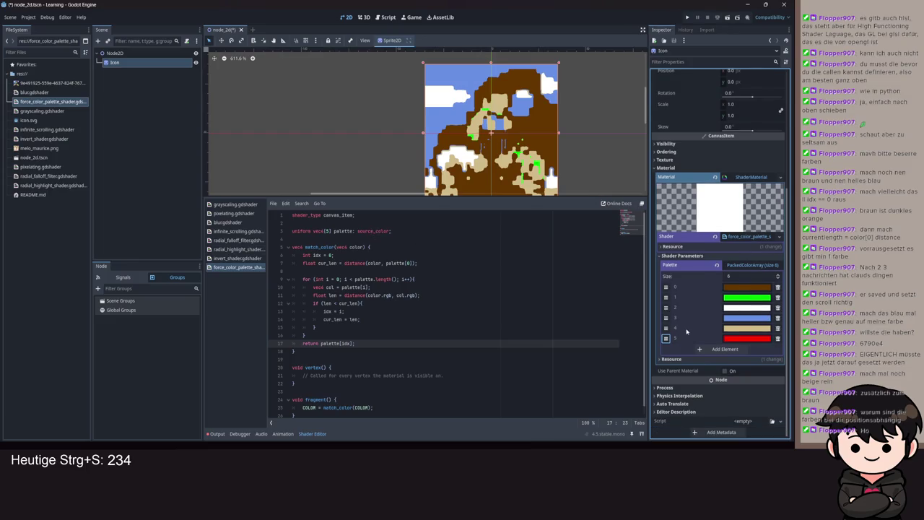
mouse_move(665, 338)
left_mouse_down()
mouse_move(666, 329)
mouse_move(665, 338)
left_mouse_up()
left_click(437, 306)
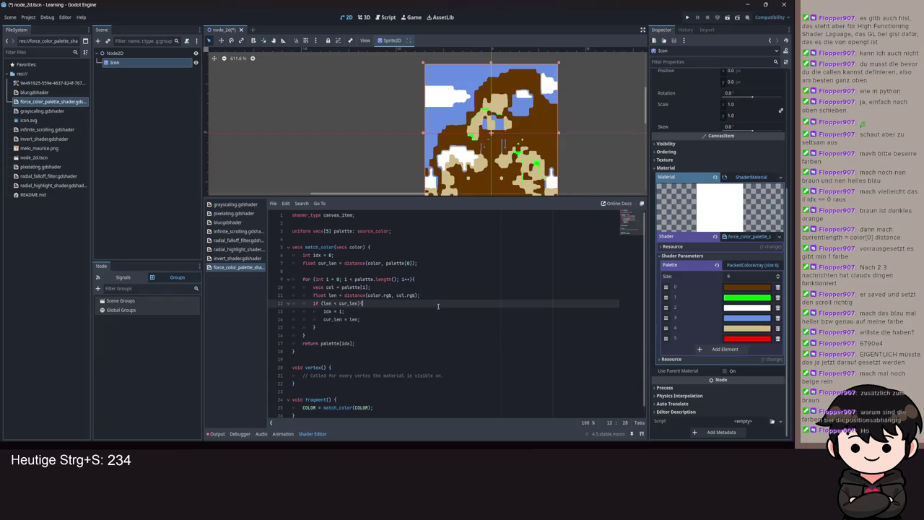
scroll(426, 312, "down", 1)
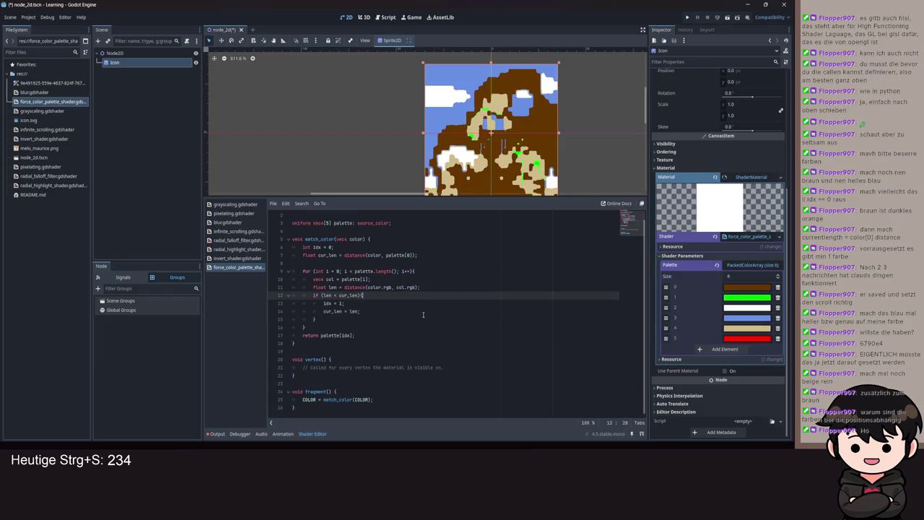
key("ctrl+a")
left_click(433, 315)
key("ctrl+s")
scroll(413, 291, "up", 1)
key("ctrl+s")
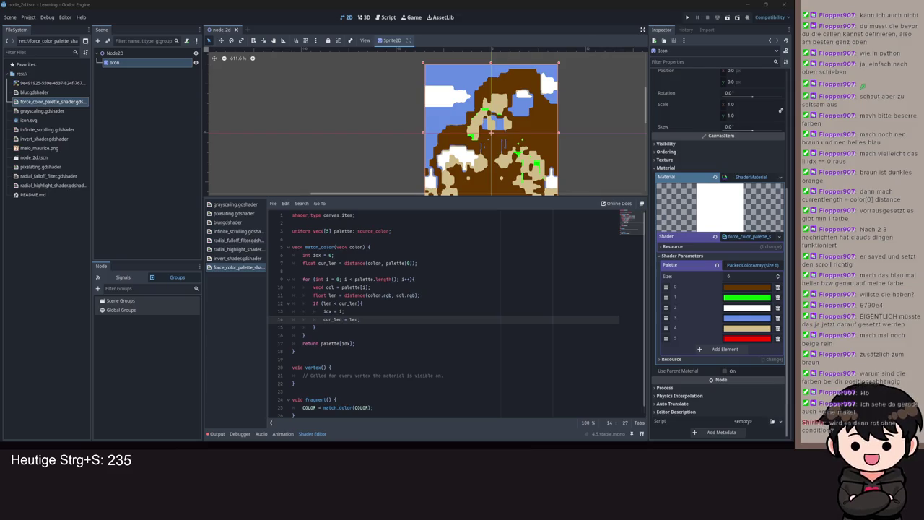
double_click(327, 303)
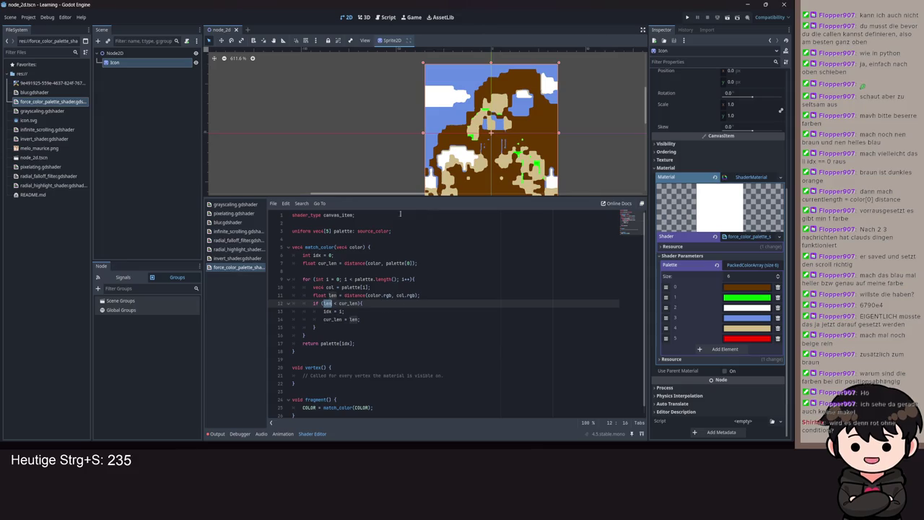
scroll(439, 99, "up", 3)
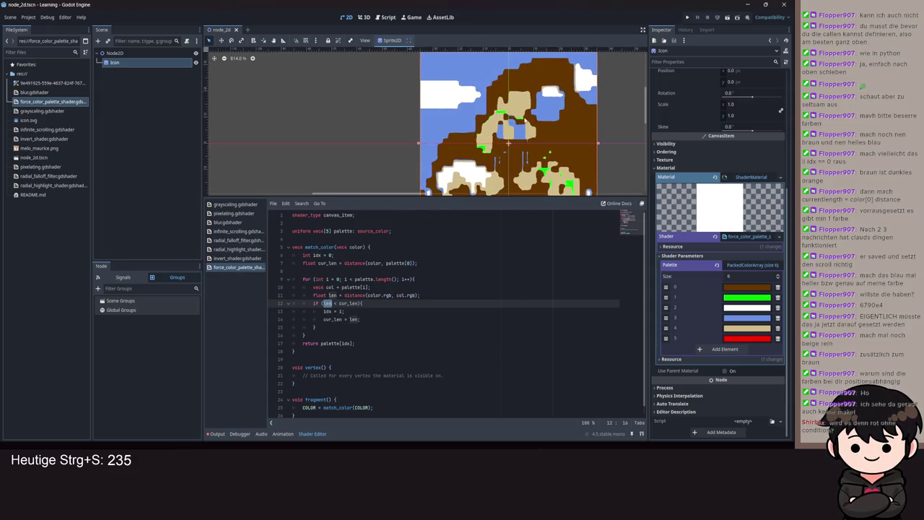
scroll(743, 161, "up", 5)
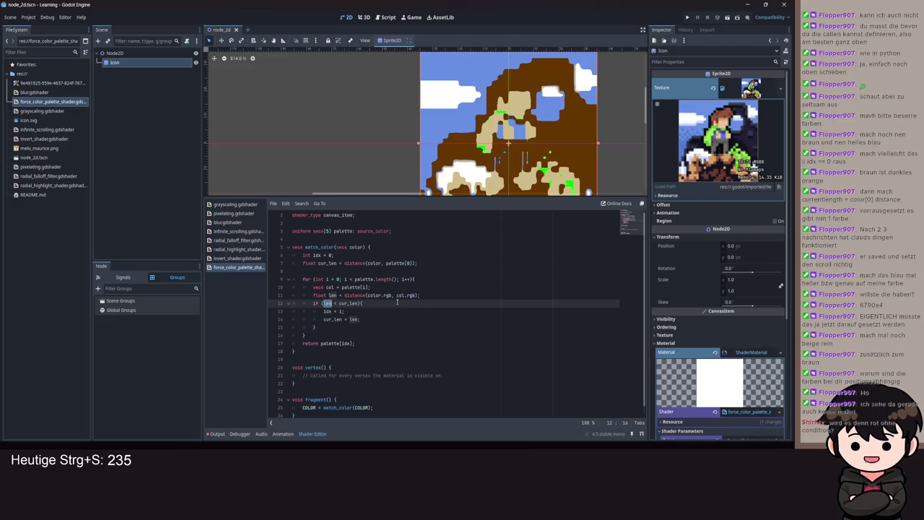
scroll(735, 300, "down", 5)
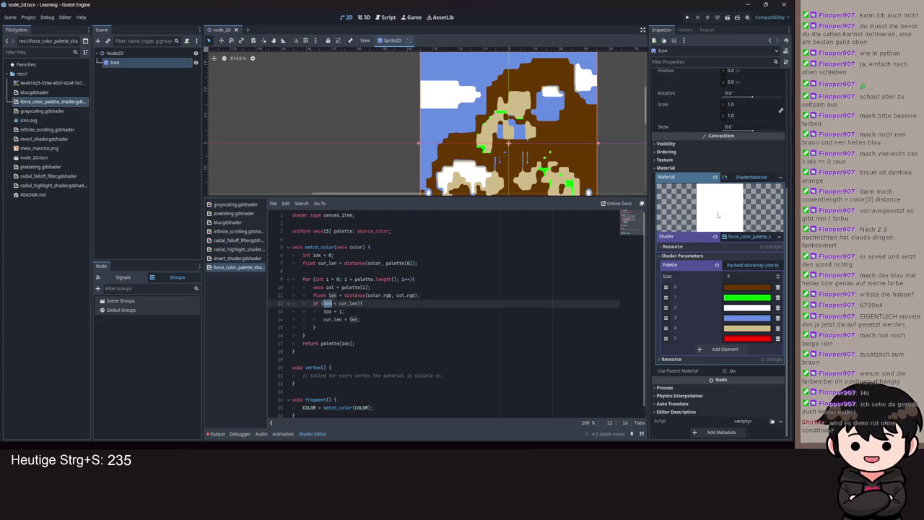
scroll(717, 218, "up", 5)
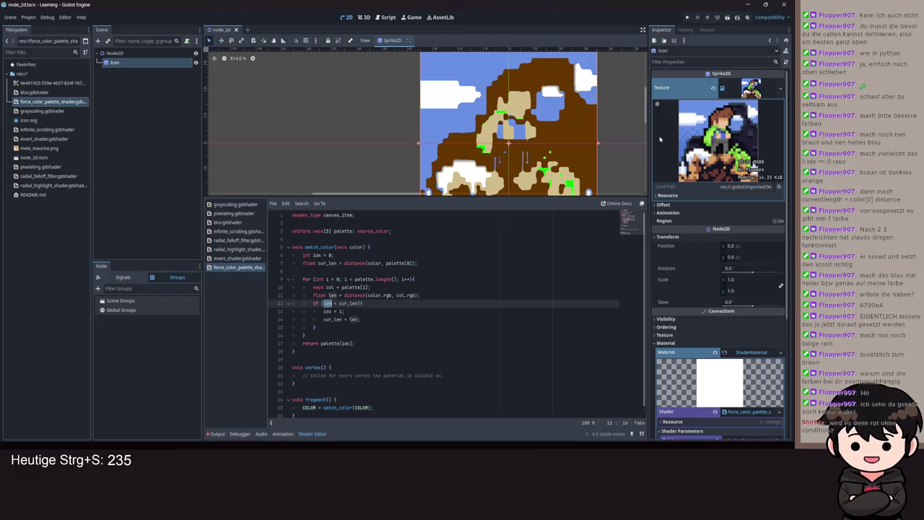
scroll(466, 117, "up", 2)
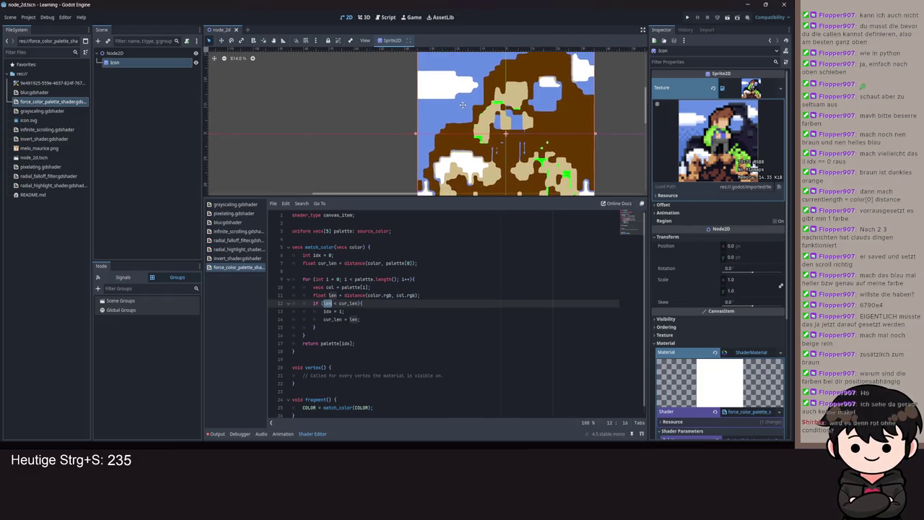
scroll(458, 136, "up", 3)
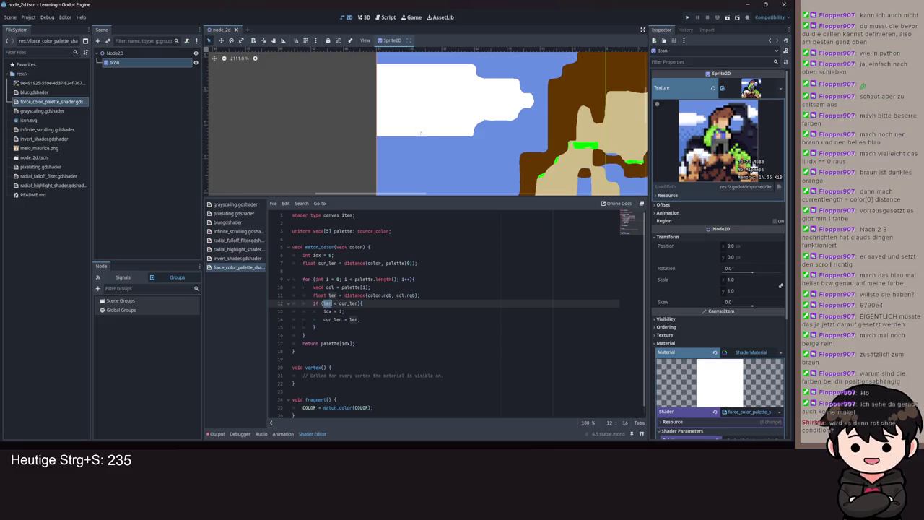
- Move red up to palette index 3, then shift blue below and back above beige
scroll(420, 135, "down", 5)
scroll(731, 306, "down", 5)
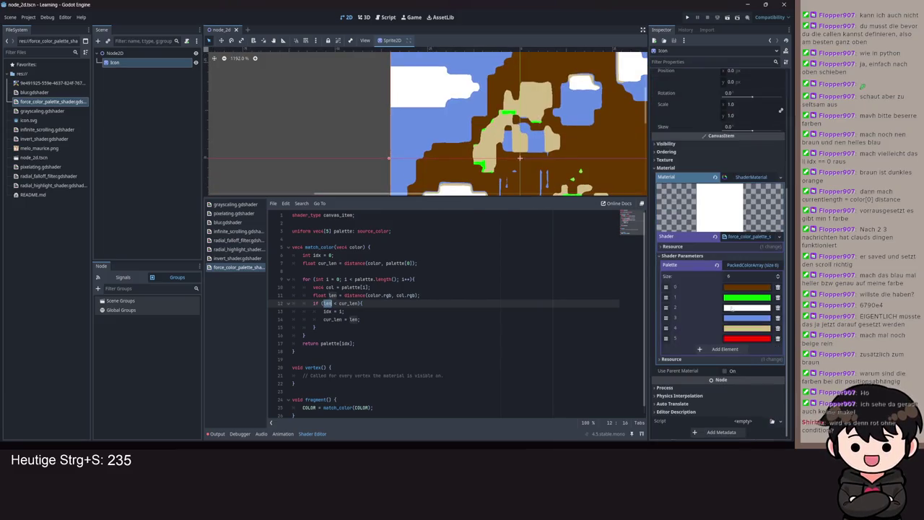
left_click_drag(618, 178, 522, 97)
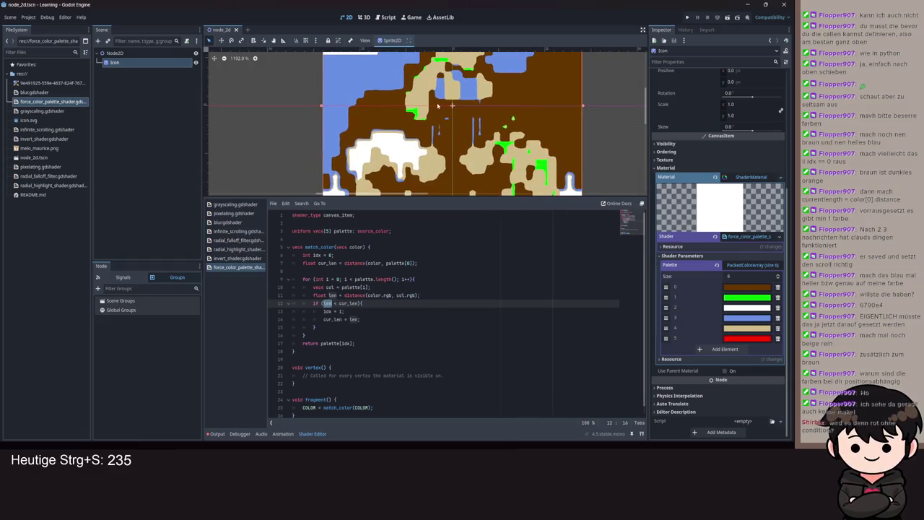
left_click_drag(665, 338, 665, 317)
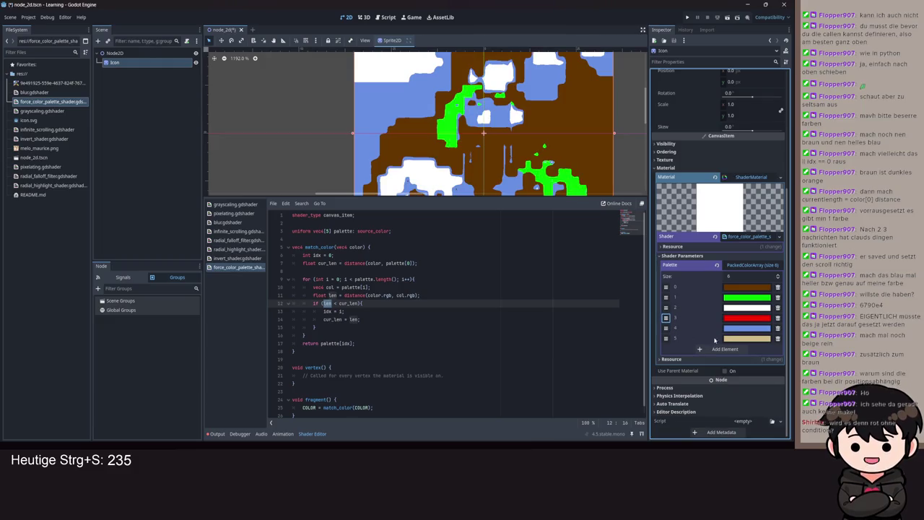
left_click_drag(667, 329, 665, 339)
scroll(436, 132, "down", 2)
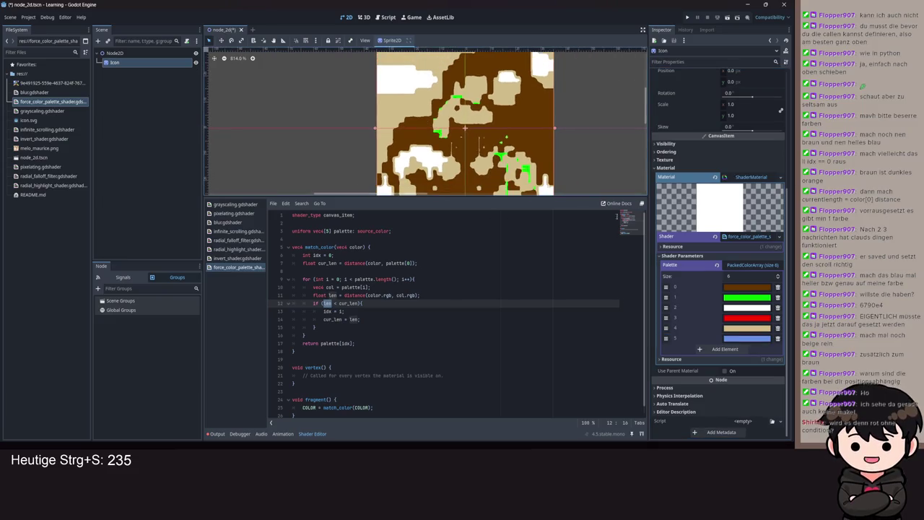
left_click_drag(665, 338, 665, 328)
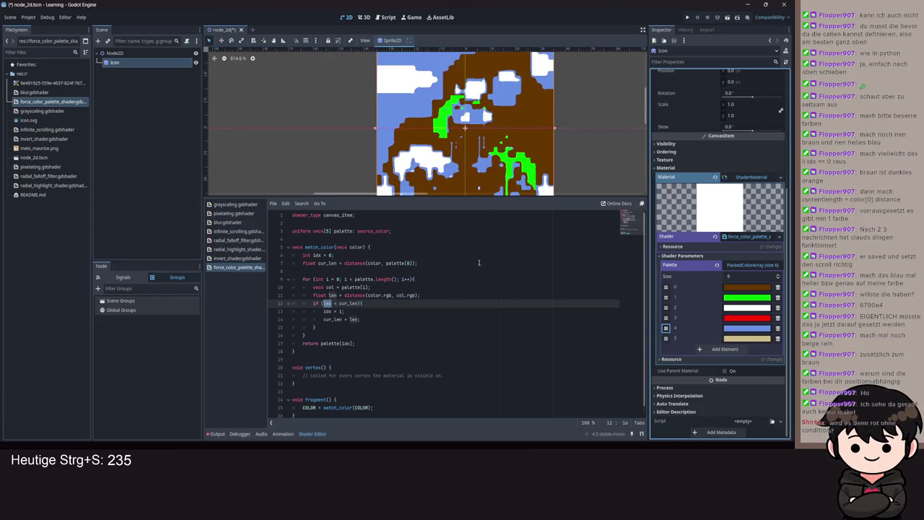
double_click(352, 303)
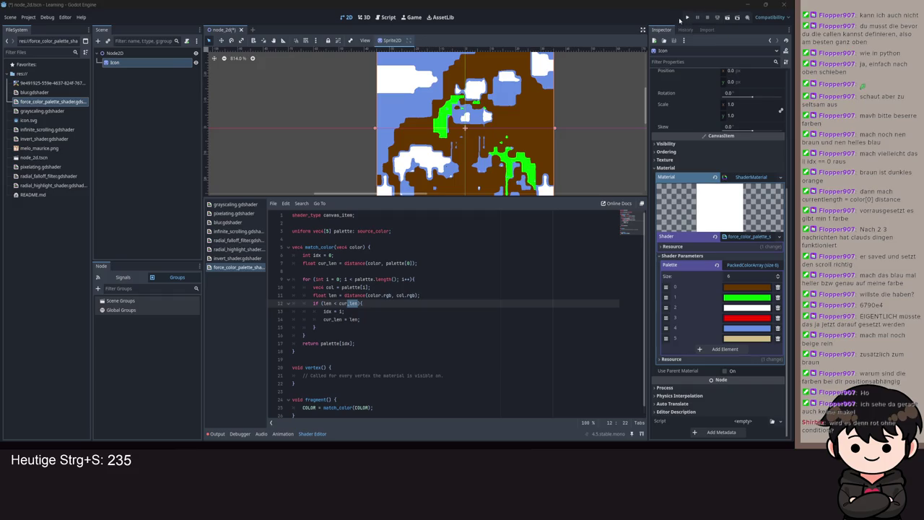
- Change line 7's distance call to compare color.rgb with palette[0].rgb, and save the shader
left_click(382, 264)
type(".rgb")
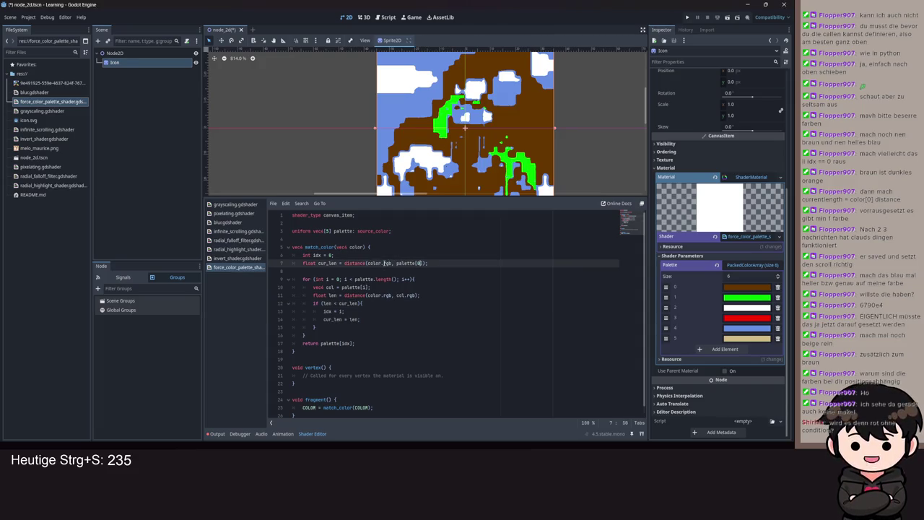
type(".rgb")
key("ctrl+s")
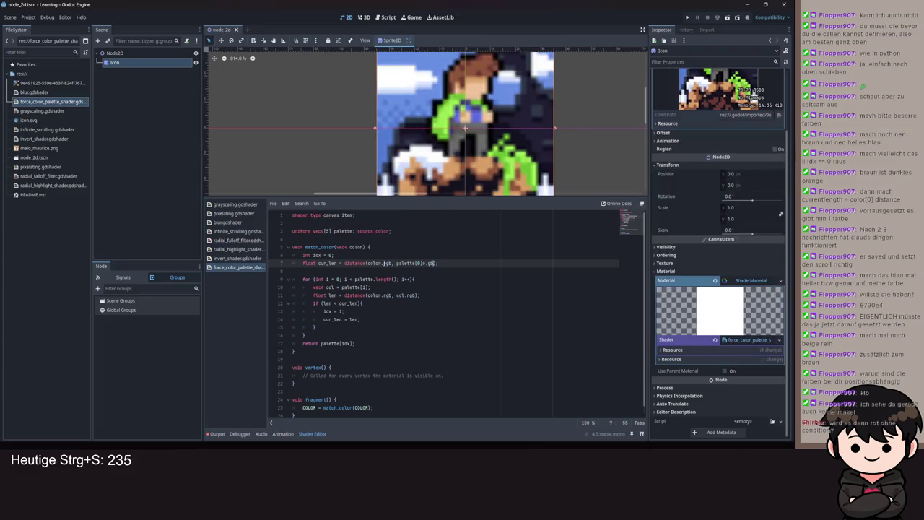
key("ctrl+s")
key("BackSpace")
key("BackSpace")
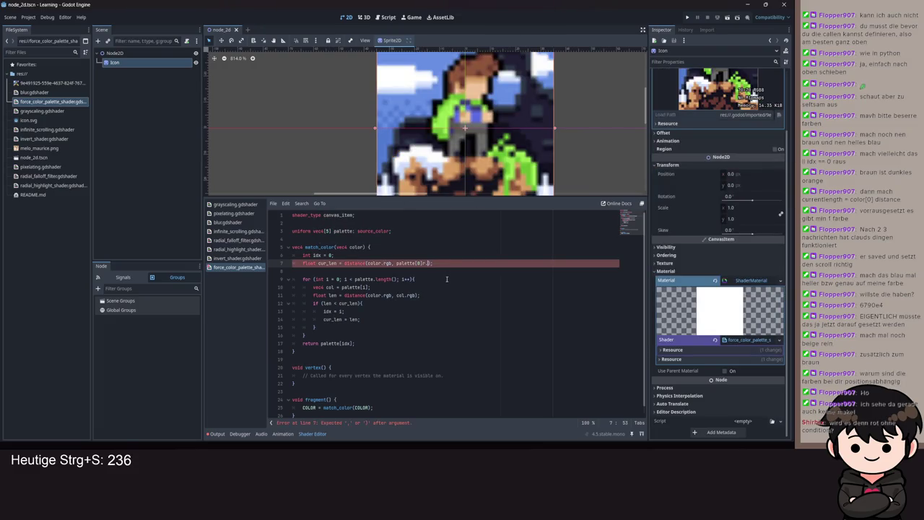
type("gb")
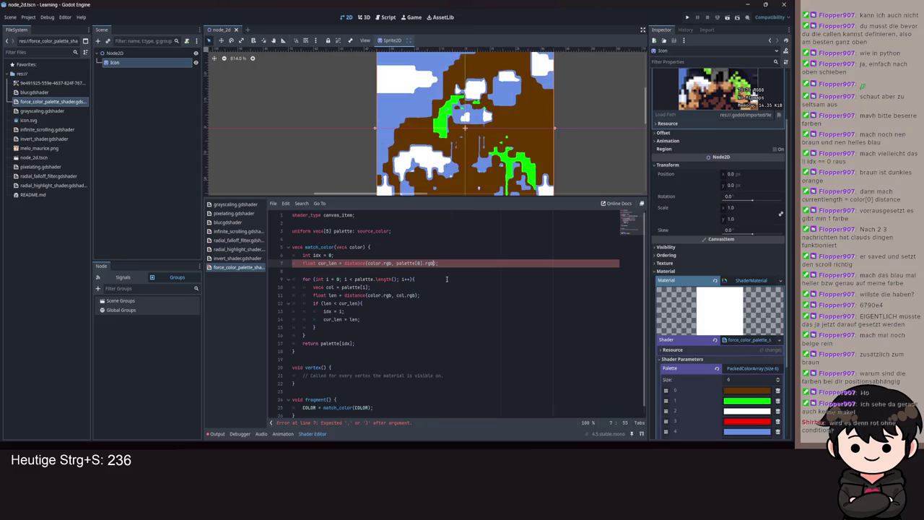
scroll(705, 397, "down", 3)
key("ctrl+s")
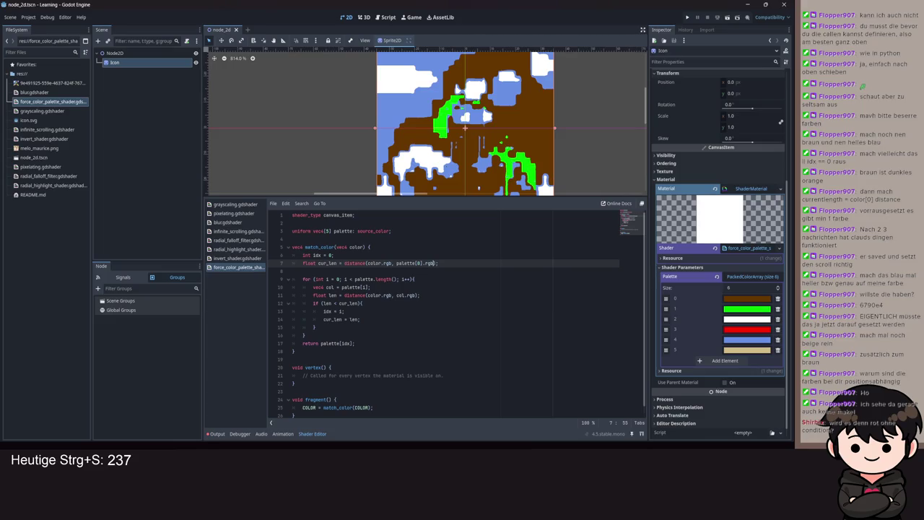
- Add the closing parenthesis to line 7's distance call
type(")")
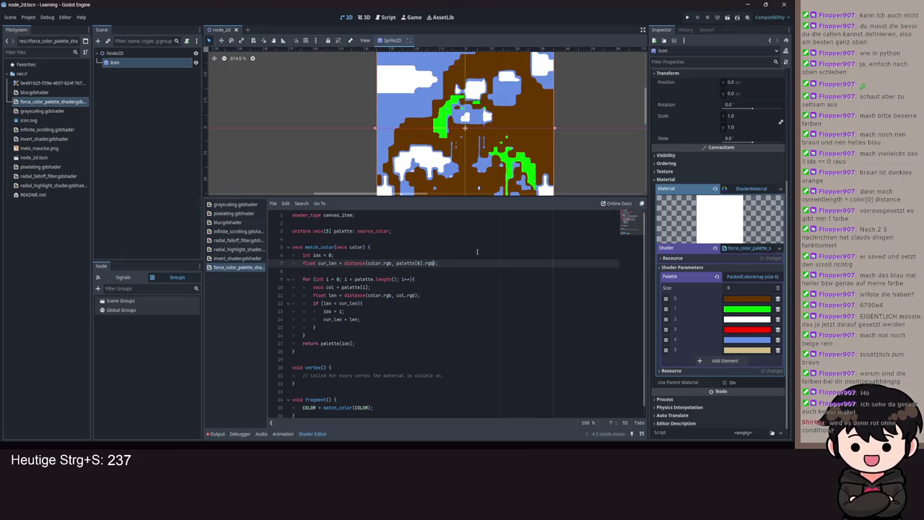
scroll(496, 125, "down", 2)
scroll(505, 134, "up", 1)
scroll(722, 144, "up", 5)
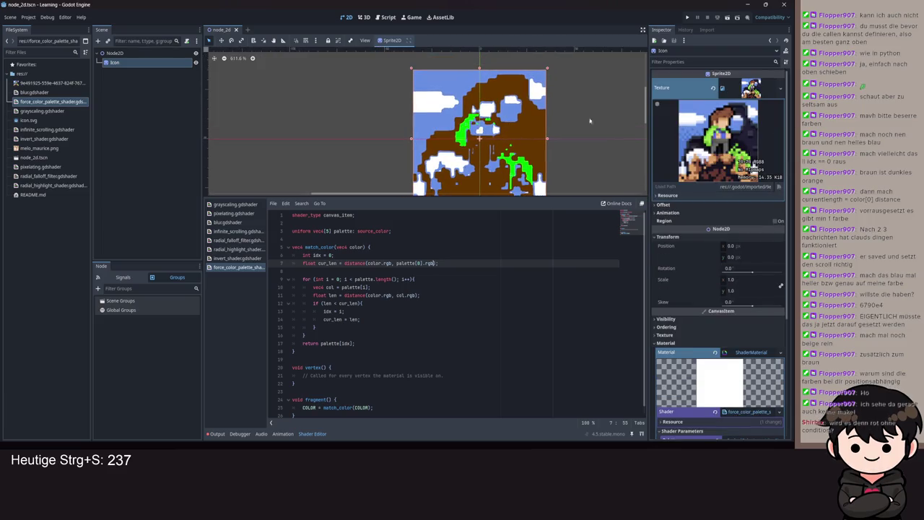
scroll(482, 110, "up", 1)
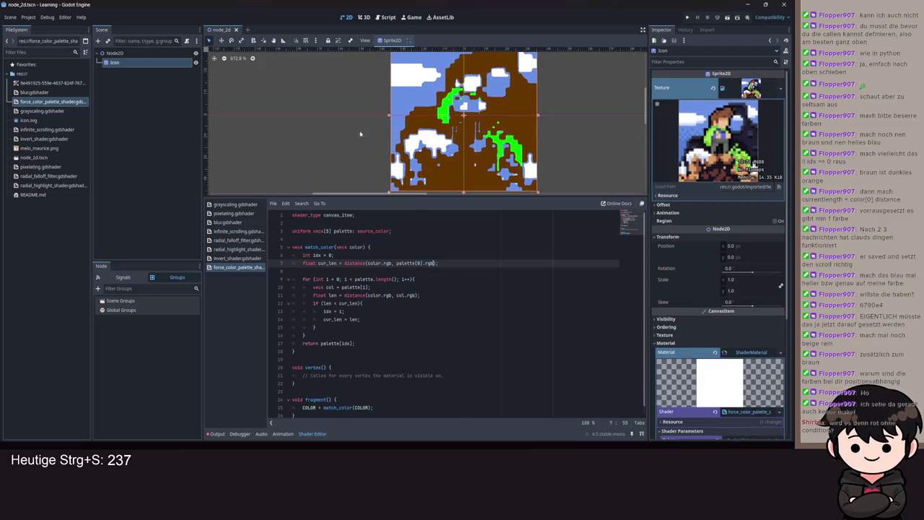
scroll(490, 103, "up", 3)
scroll(489, 103, "up", 2)
scroll(484, 108, "down", 3)
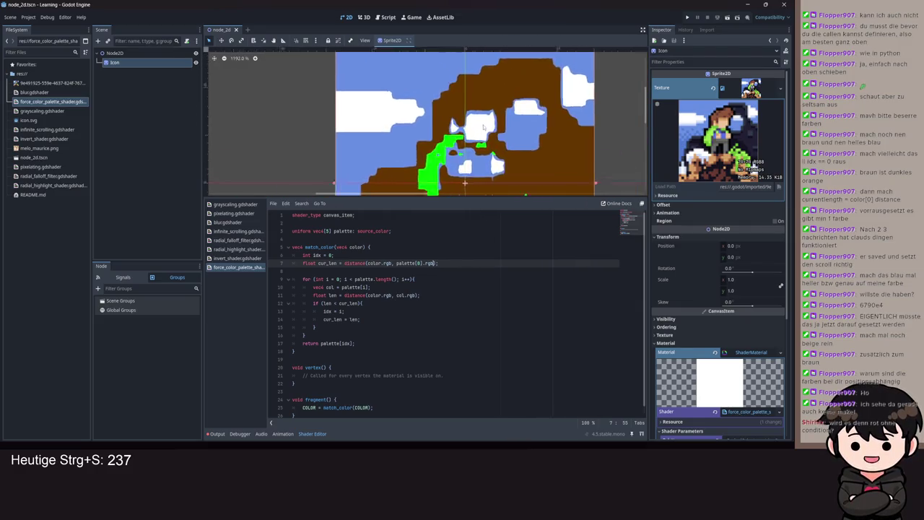
scroll(480, 113, "up", 5)
scroll(479, 114, "down", 6)
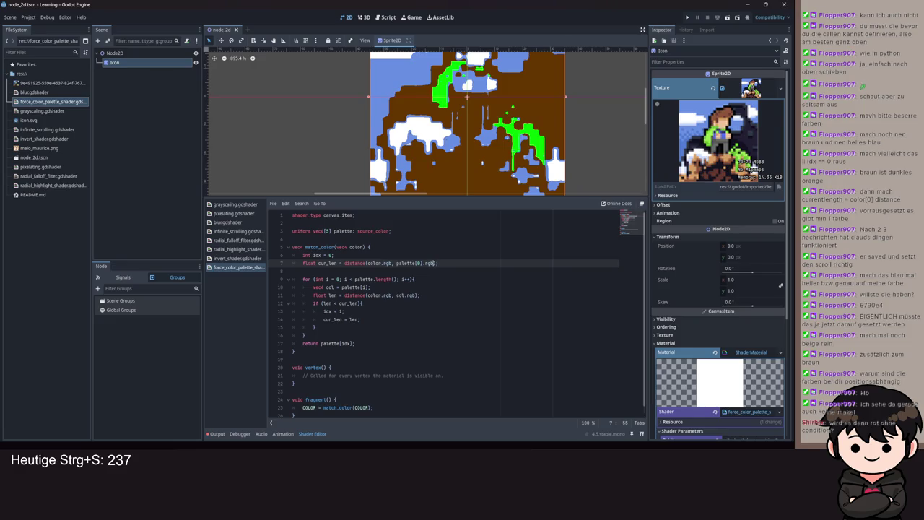
type(")")
- Swap palette elements 4 and 5 so beige precedes blue, and save the scene
left_click(481, 320)
key("ctrl+a")
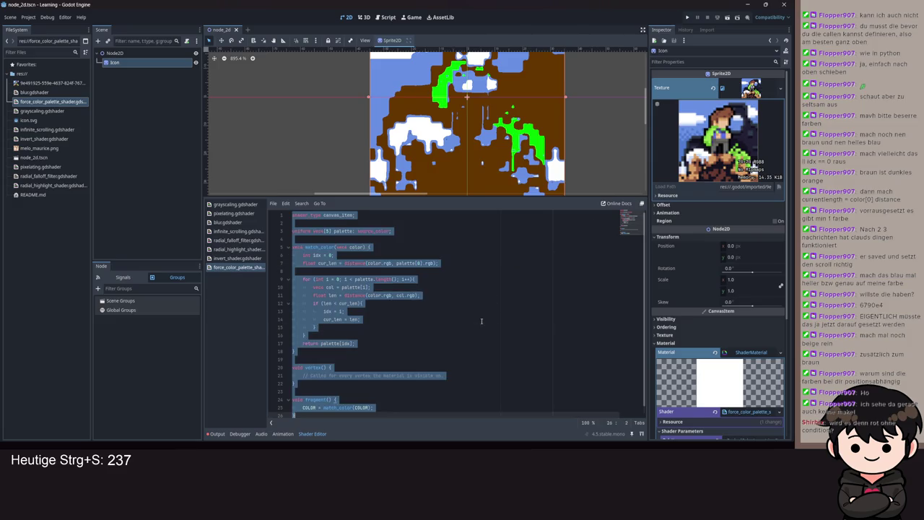
scroll(718, 303, "down", 5)
left_click_drag(666, 338, 665, 327)
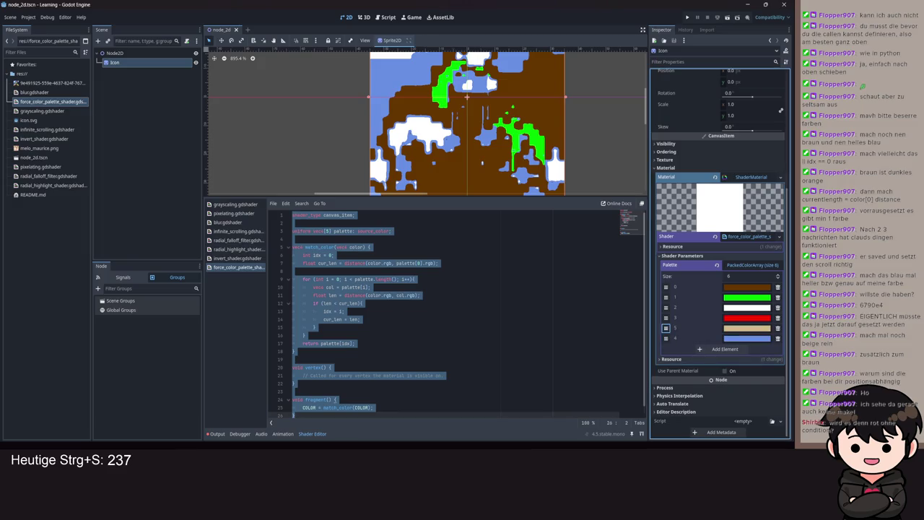
key("ctrl+s")
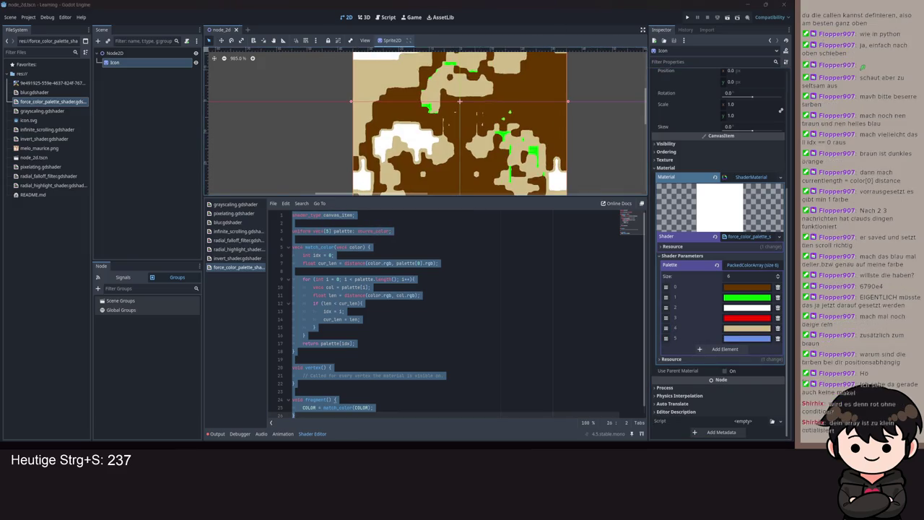
key("ctrl+s")
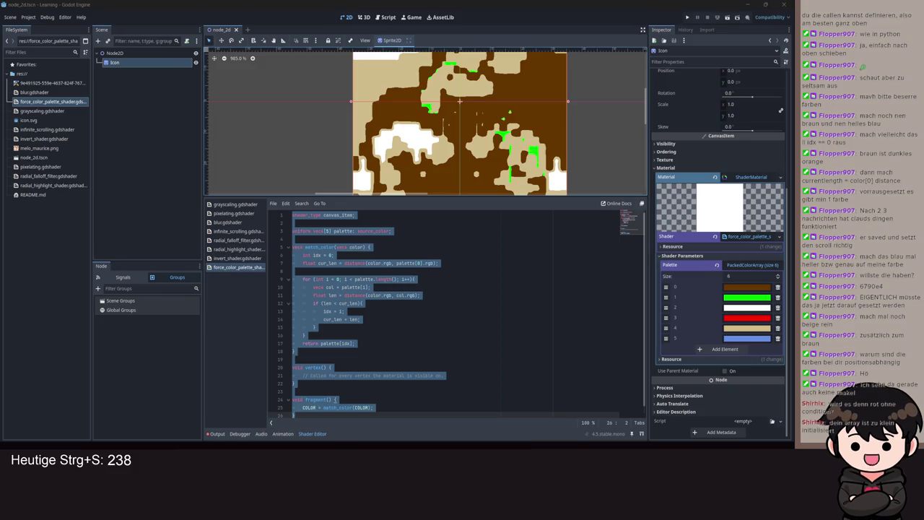
left_click(472, 263)
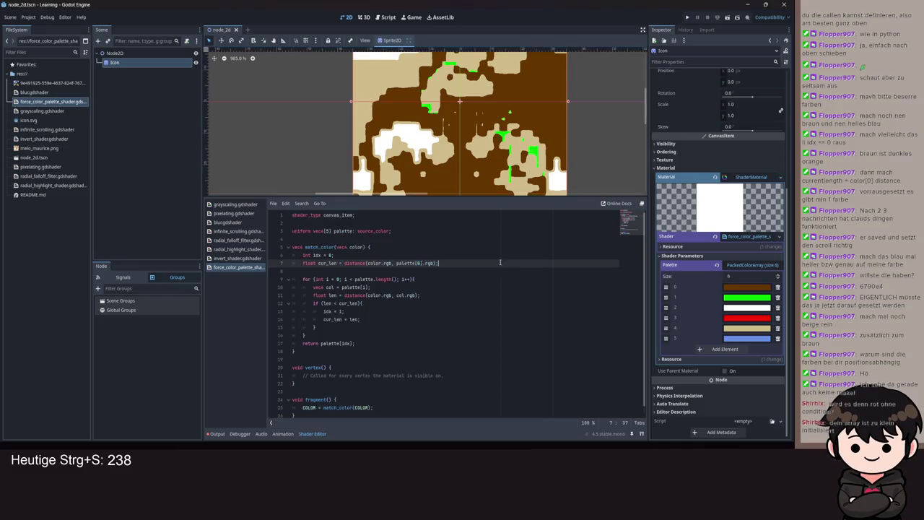
scroll(472, 272, "down", 1)
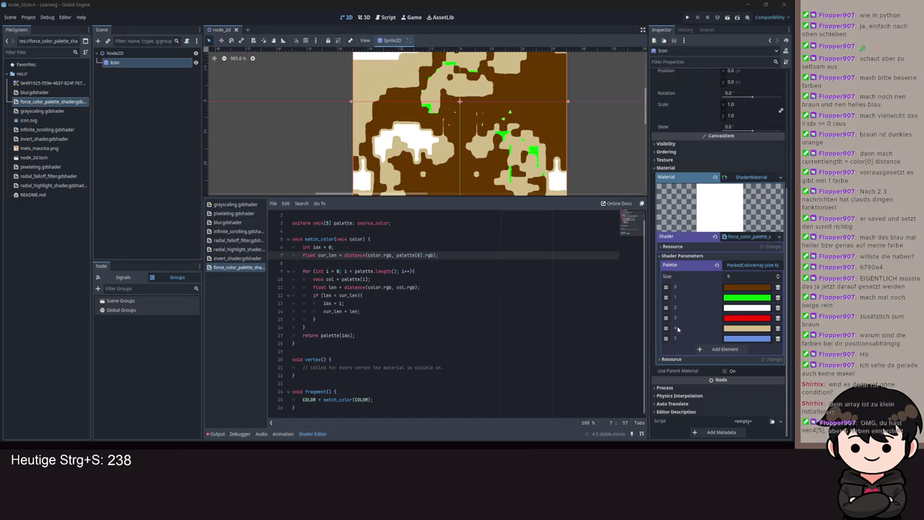
scroll(329, 231, "up", 1)
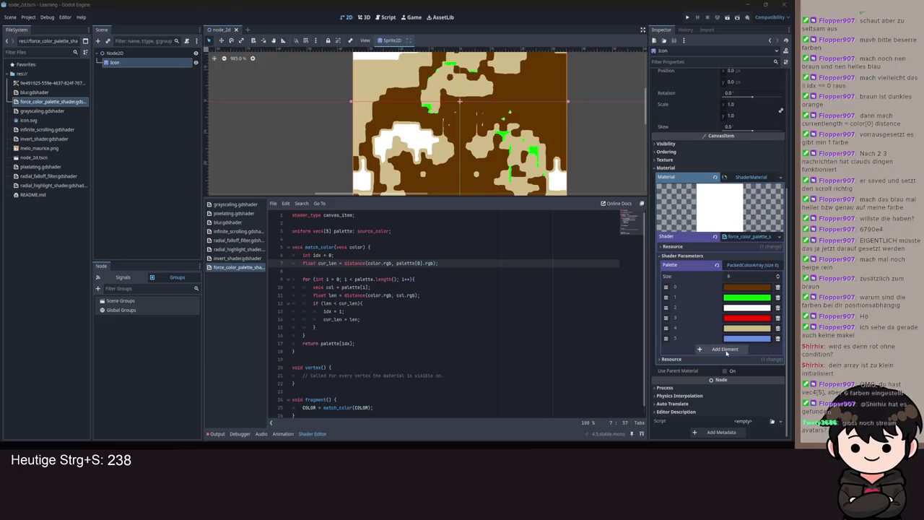
left_click(726, 351)
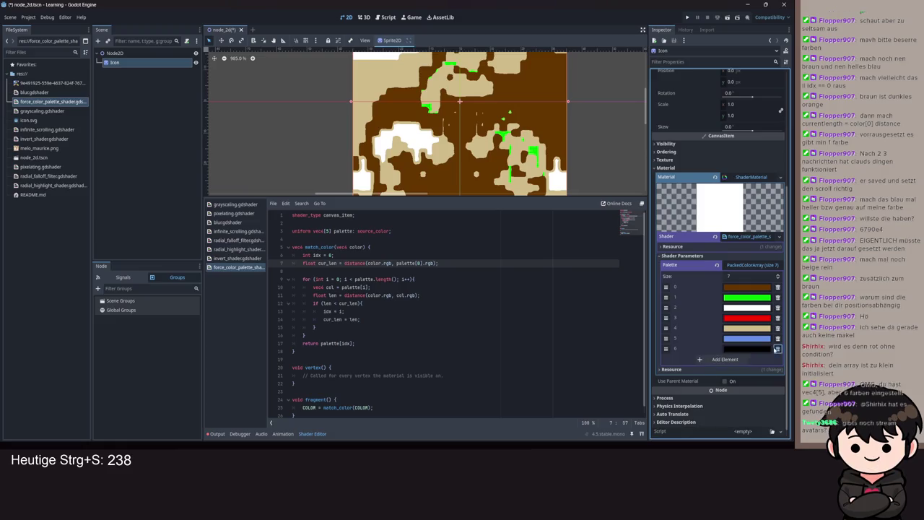
left_click(776, 349)
scroll(430, 284, "down", 1)
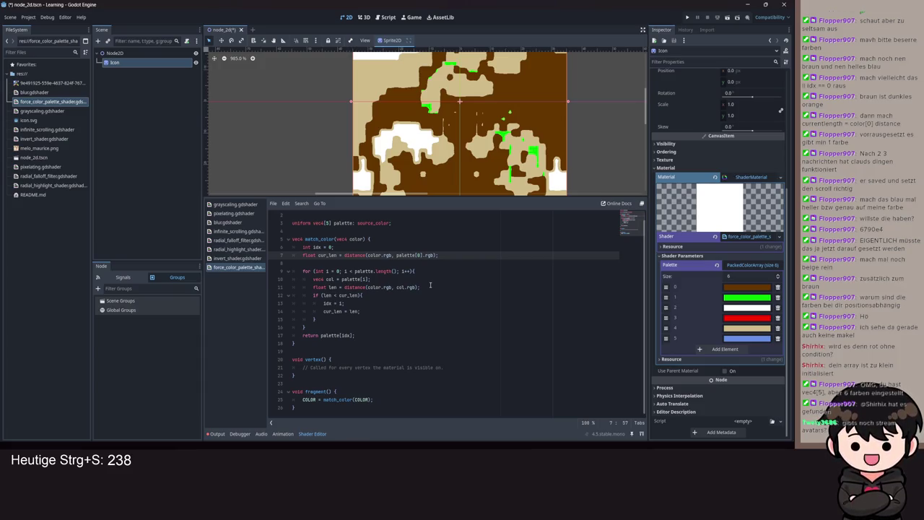
scroll(421, 265, "up", 1)
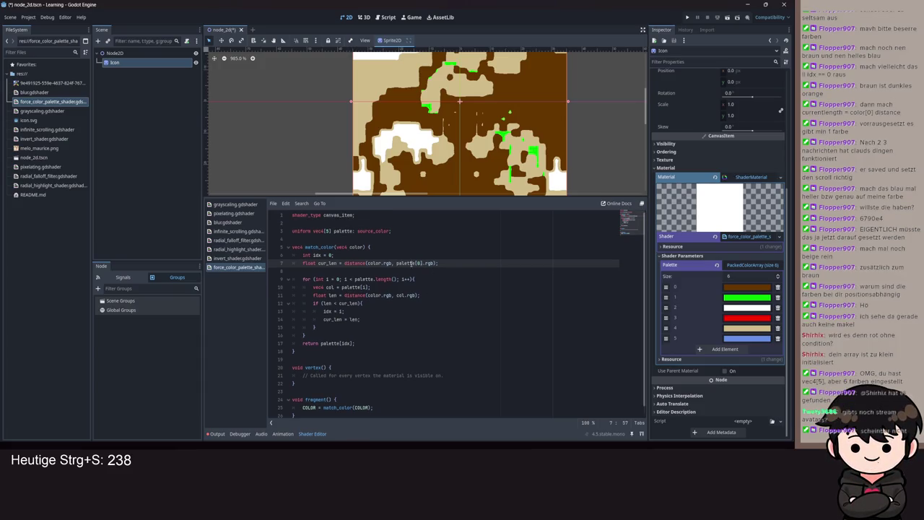
- Change the palette array size on line 3 from 5 to 20 and save
left_click(326, 231)
key("BackSpace")
type("20")
key("ctrl+s")
scroll(482, 119, "down", 2)
scroll(538, 152, "down", 3)
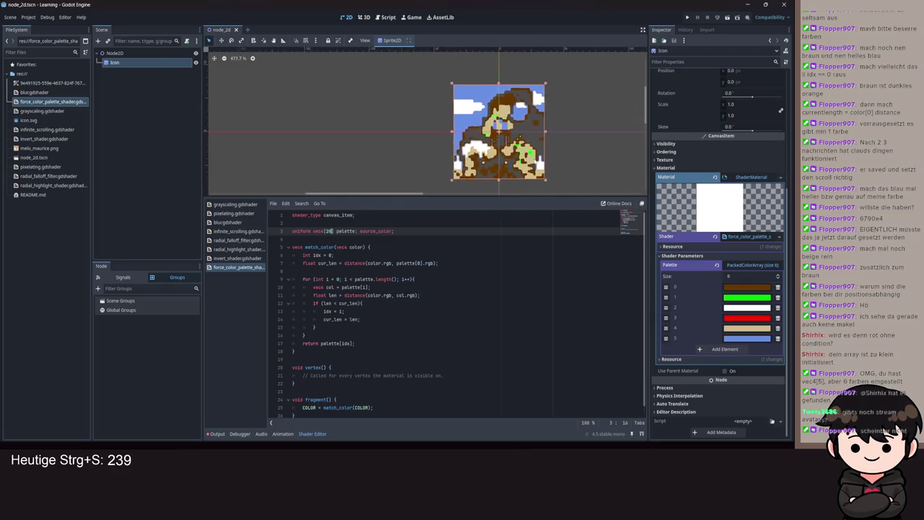
left_click(489, 239)
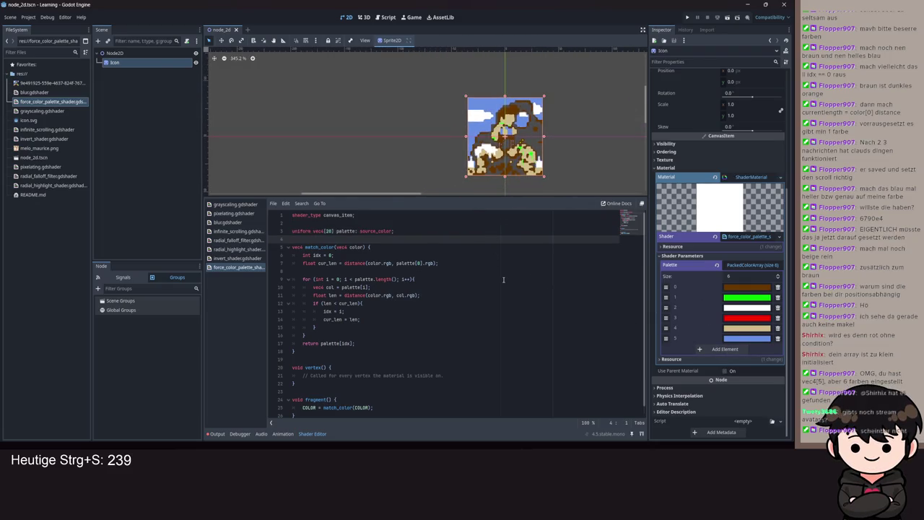
double_click(329, 231)
key("ctrl+s")
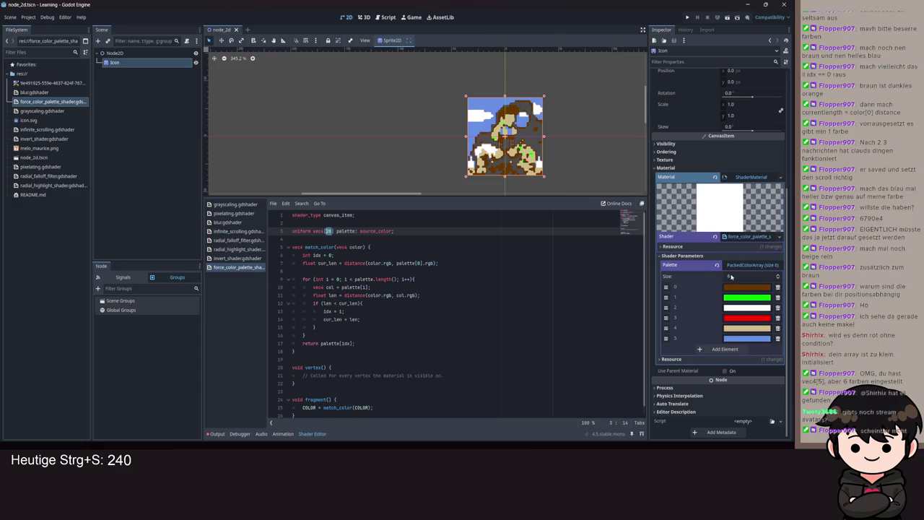
- Try palette sizes 5 and 2, then settle on vec4[6] and save
type("5")
key("ctrl+s")
key("BackSpace")
type("2")
key("ctrl+s")
key("BackSpace")
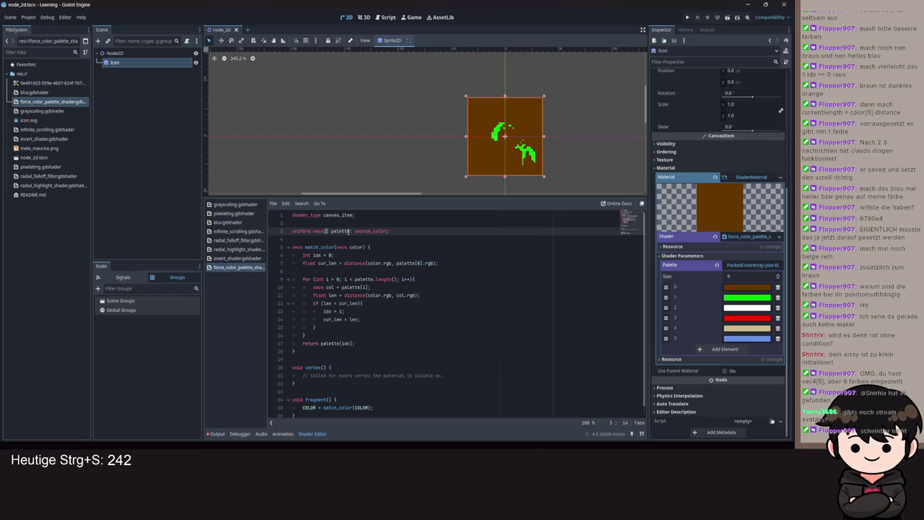
type("6")
key("BackSpace")
key("ctrl+s")
key("BackSpace")
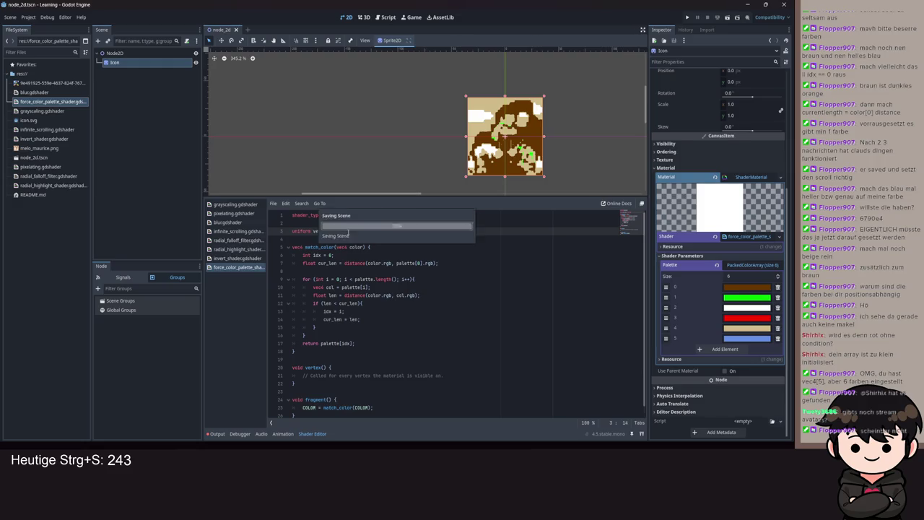
type("[6")
key("ctrl+s")
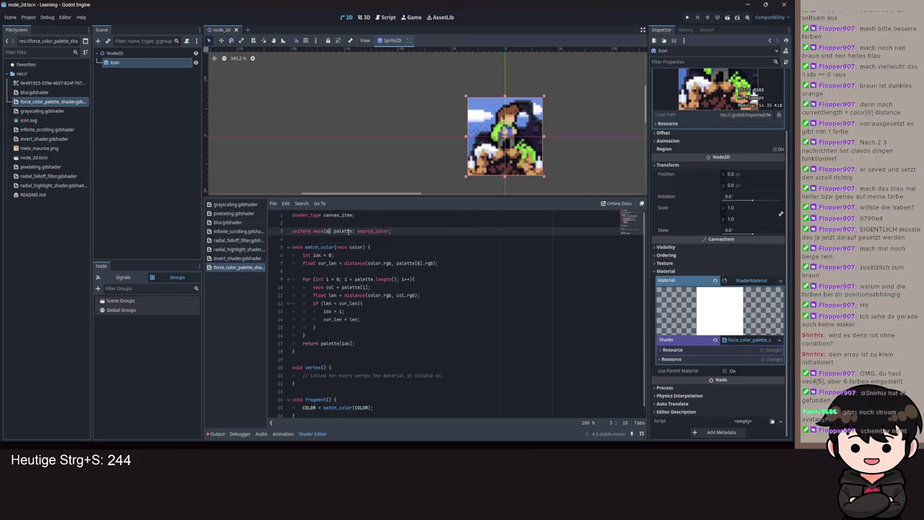
key("ctrl+s")
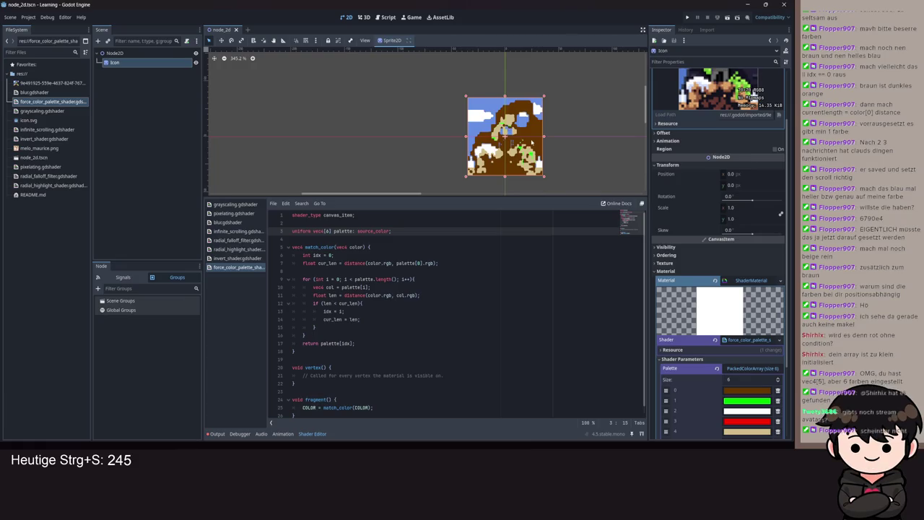
- Add a new line below the palette uniform and begin typing 'uniform int color_count'
scroll(533, 140, "down", 1)
scroll(783, 274, "down", 3)
scroll(783, 274, "down", 1)
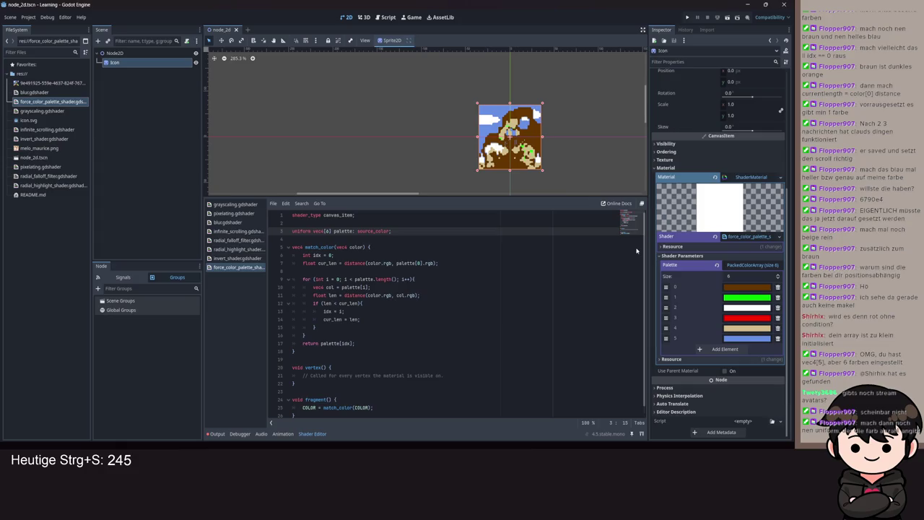
key("BackSpace")
type("6")
key("Return")
type("unf")
key("BackSpace")
type("iform")
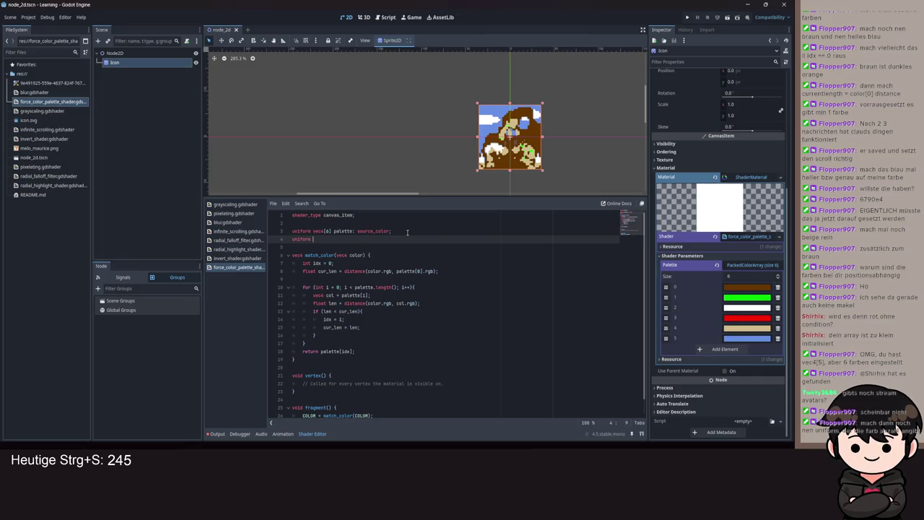
type(" int ")
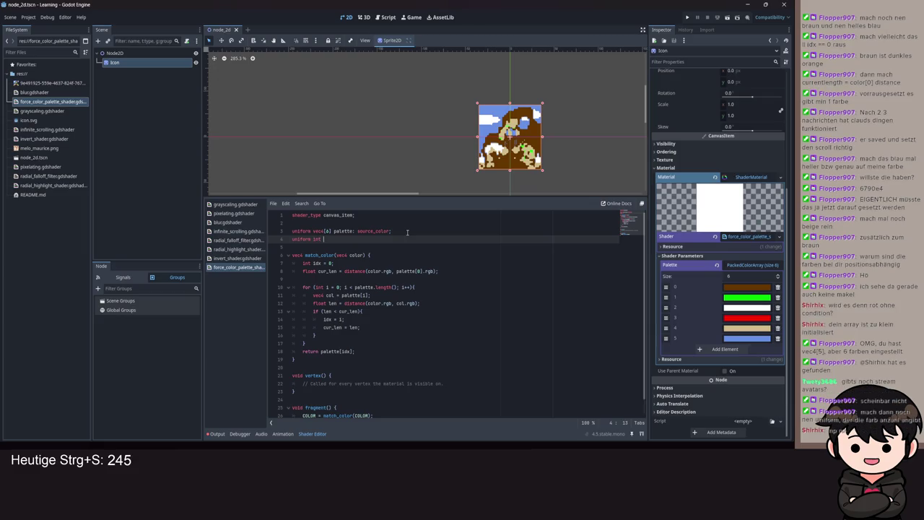
type("color_count")
type(":")
- Save the color_count uniform, then test sizing the palette as vec4[color_count]
key("ctrl+s")
scroll(358, 246, "down", 1)
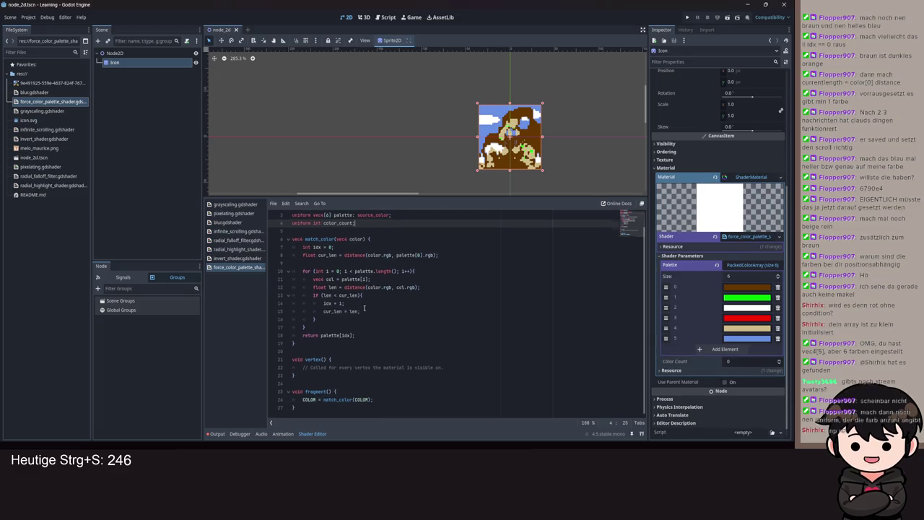
left_click(386, 238)
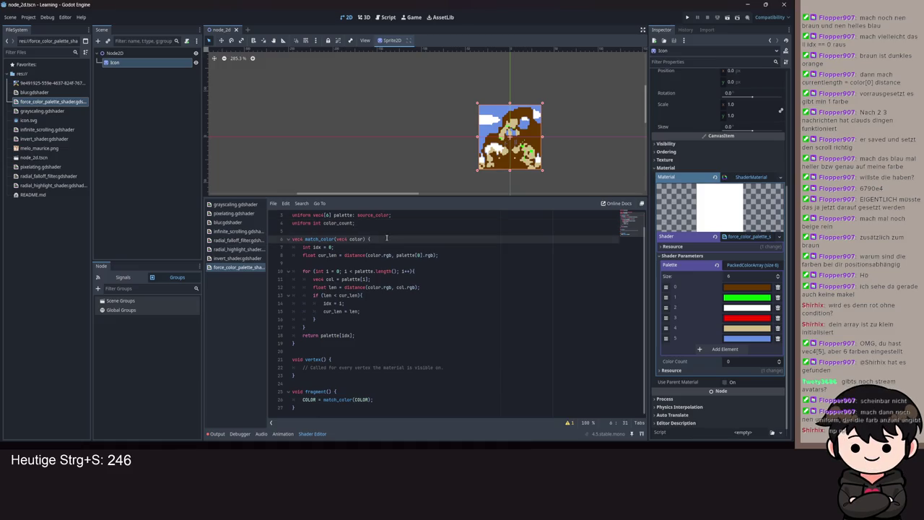
scroll(399, 247, "up", 1)
left_click(329, 231)
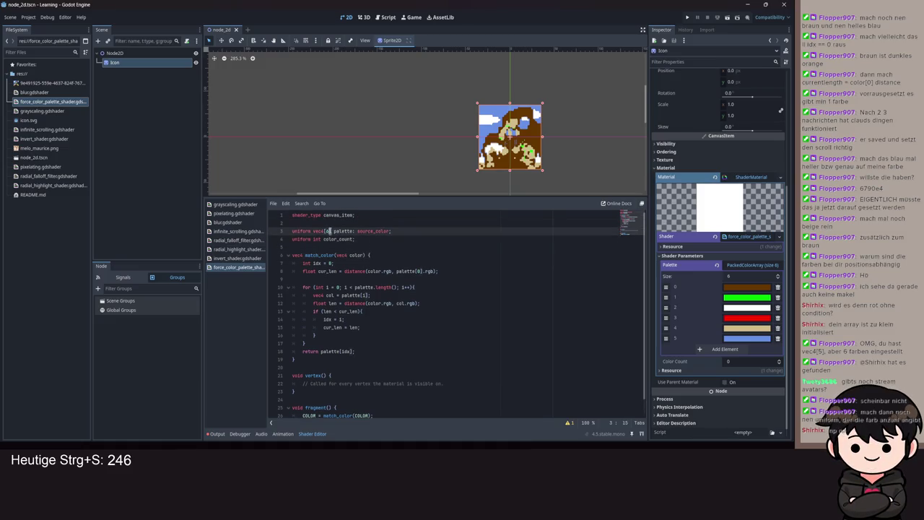
key("BackSpace")
type("color_")
type("count")
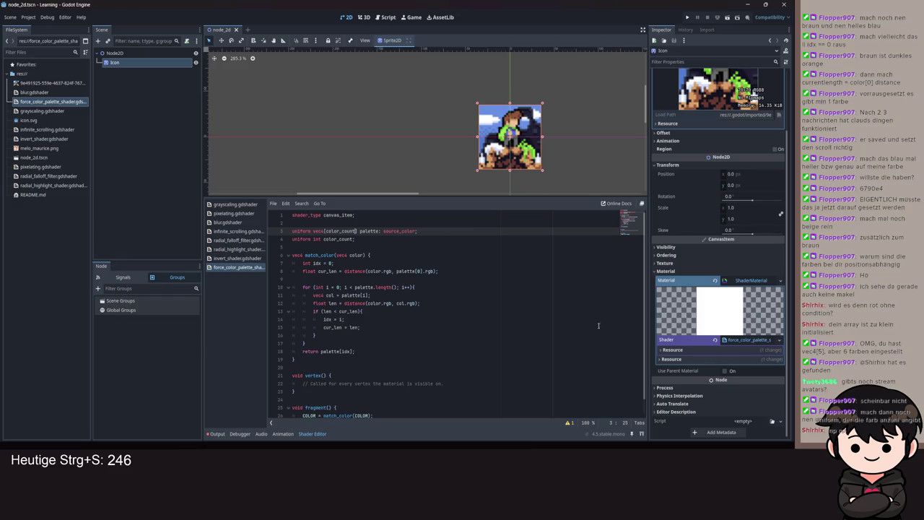
key("ctrl+s")
- Revert the palette to vec4[6], save, and move color_count above the palette
key("BackSpace")
key("BackSpace")
key("BackSpace")
type("6")
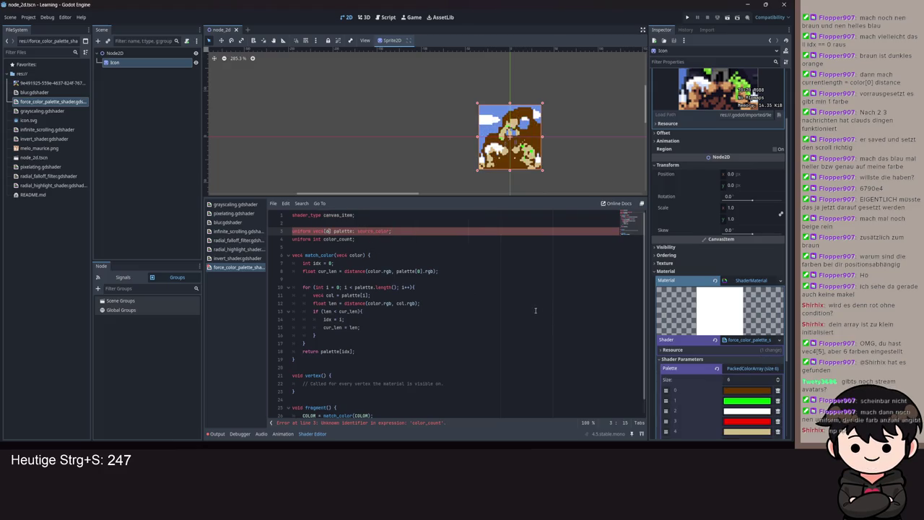
key("ctrl+s")
scroll(535, 310, "down", 1)
scroll(523, 296, "up", 1)
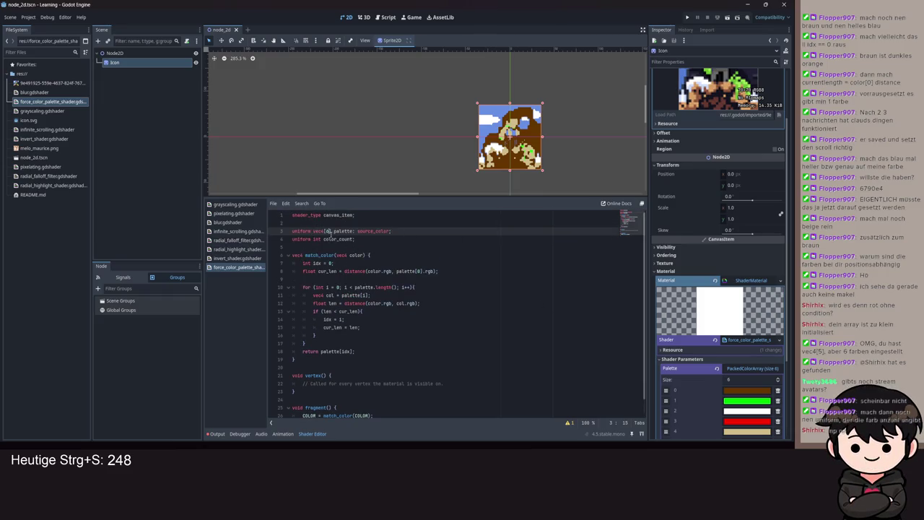
scroll(715, 325, "down", 5)
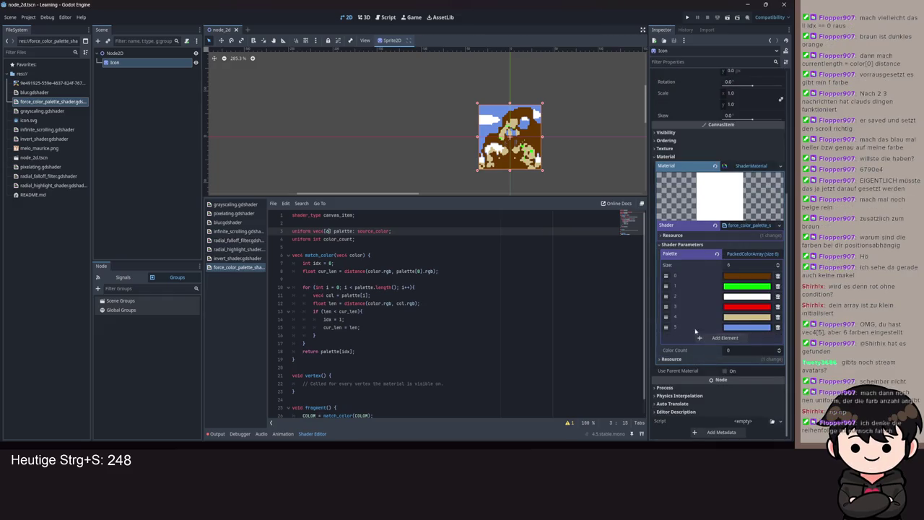
key("alt+Down")
double_click(329, 238)
- Replace the palette size 6 with color_count and save
key("ctrl+s")
type("color")
key("Return")
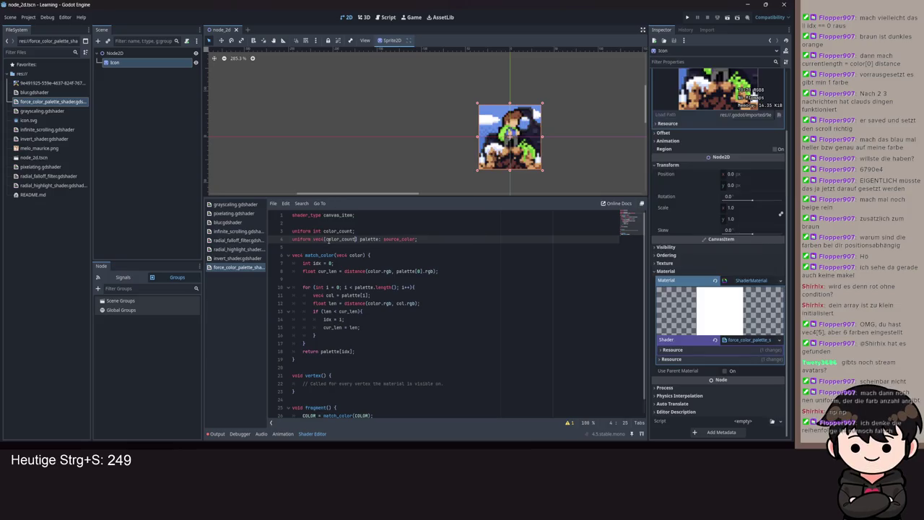
key("ctrl+s")
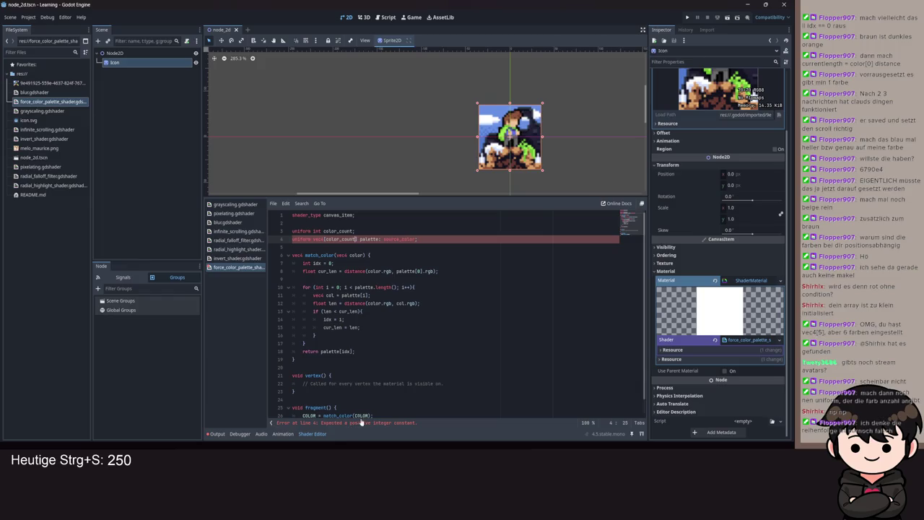
- Change color_count's type from int to uint and save
left_click(355, 230)
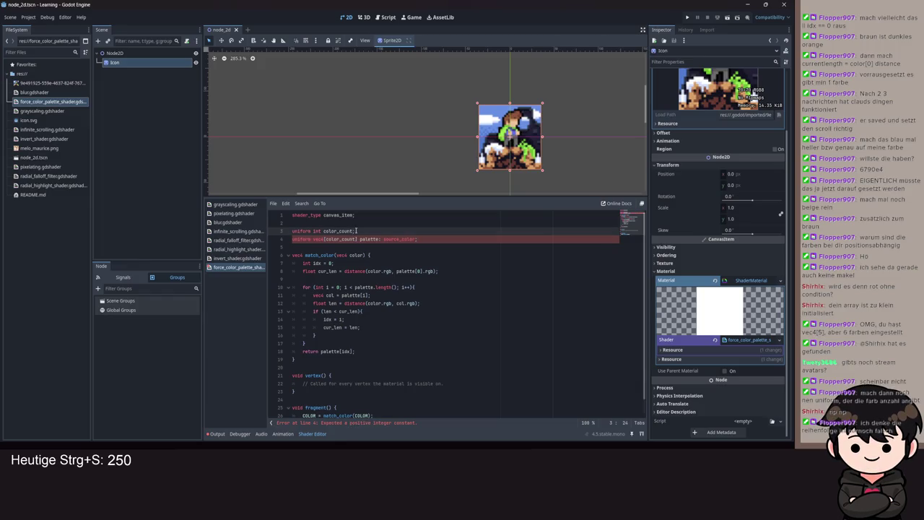
key("ctrl+Left")
key("ctrl+Left")
type("u")
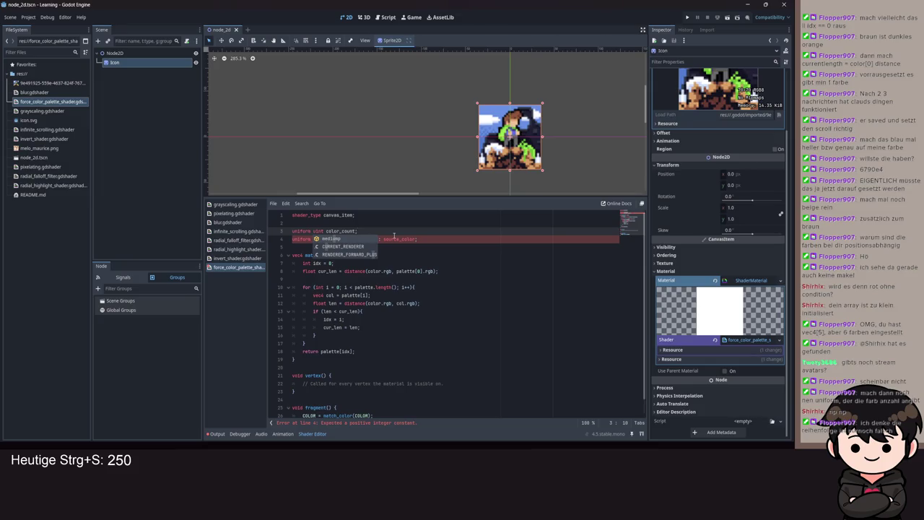
key("BackSpace")
key("Right")
key("Right")
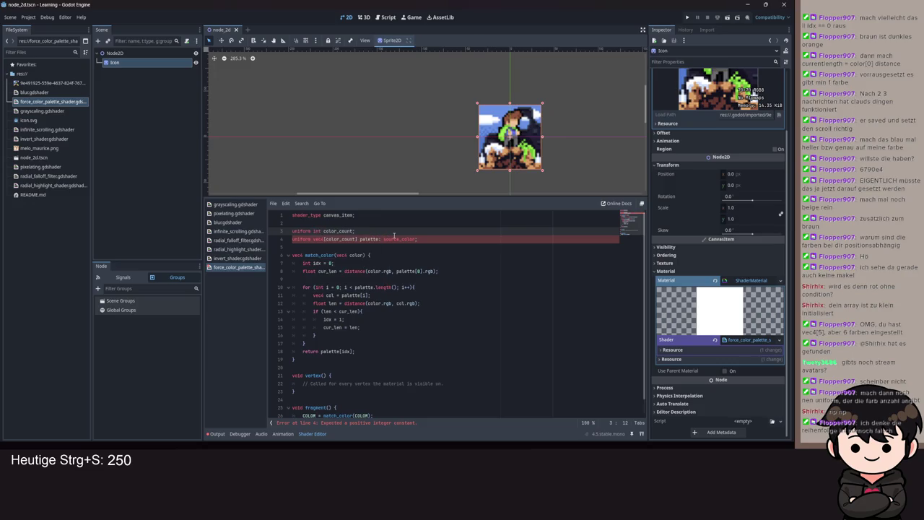
key("ctrl+Left")
type("u")
key("Right")
key("Right")
key("Right")
key("ctrl+s")
- Give color_count a default value of 5 and save
left_click(355, 230)
type("= 0")
key("BackSpace")
key("ctrl+s")
scroll(427, 314, "down", 1)
scroll(427, 315, "up", 1)
left_click(322, 239)
double_click(337, 241)
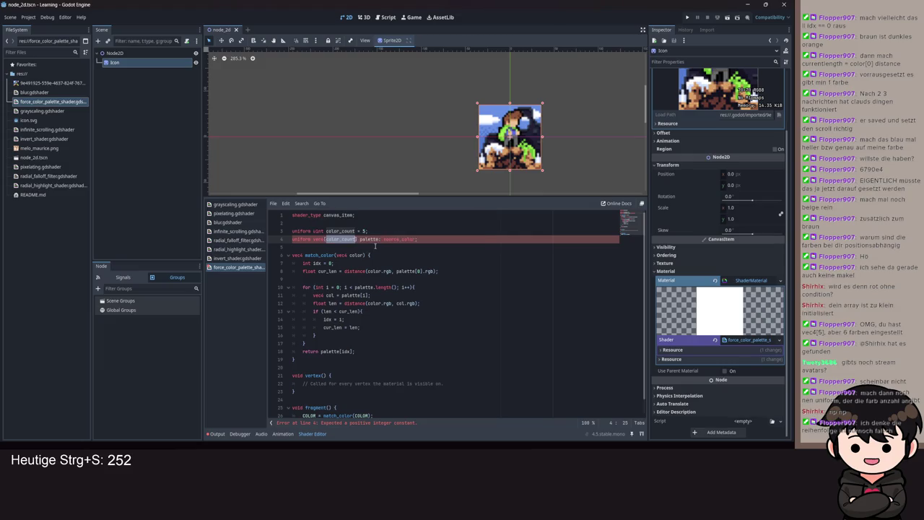
key("ctrl+s")
left_click(348, 353)
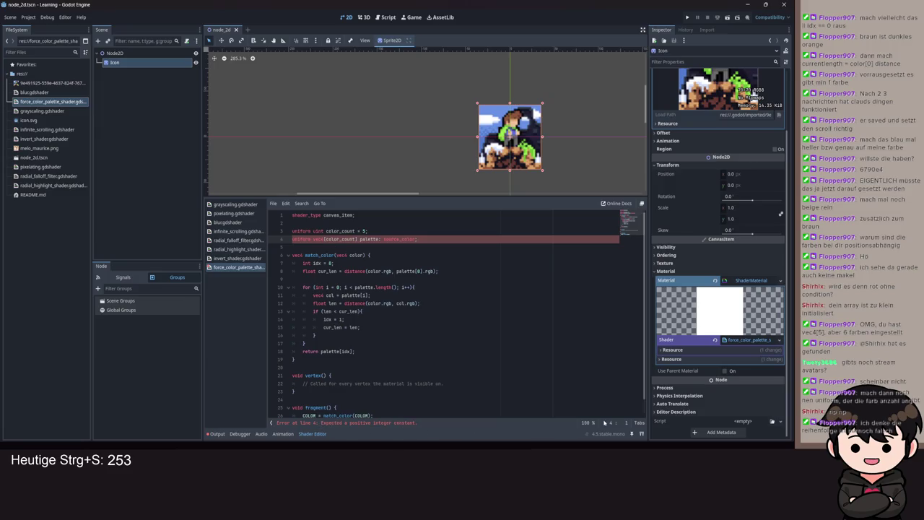
- Replace 'uniform' with 'const' on line 3 and save, triggering an int-to-uint error
left_click(308, 231)
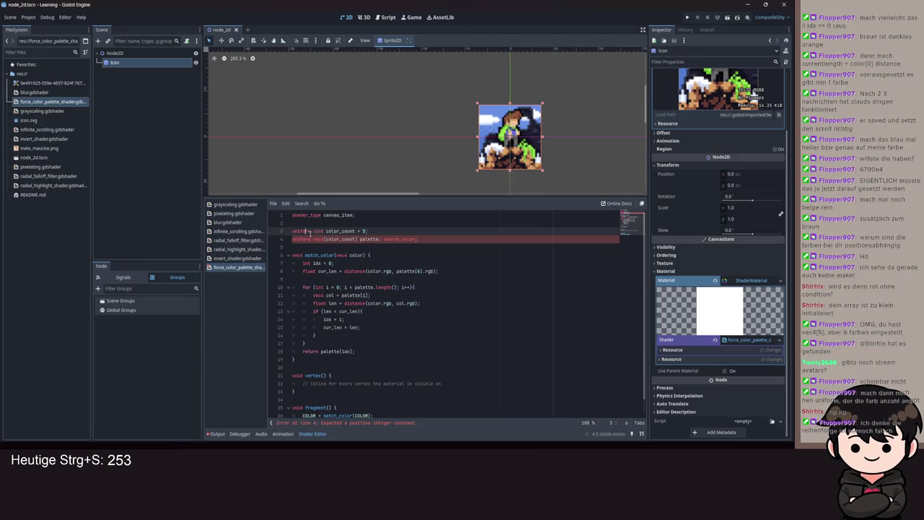
double_click(311, 231)
type("const")
key("ctrl+s")
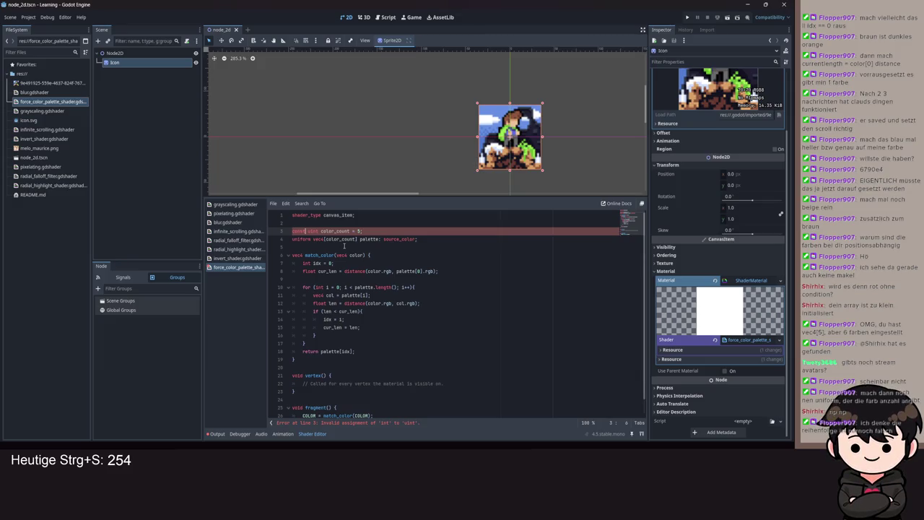
- Try declaring color_count as 'uniform const', then undo the added uniform
key("ctrl+shift+Left")
type("uniform")
key("ctrl+s")
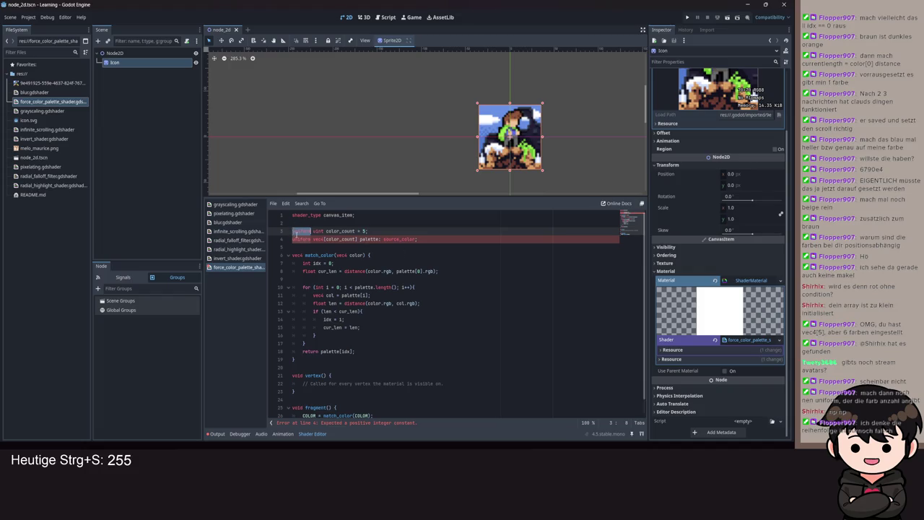
type("const")
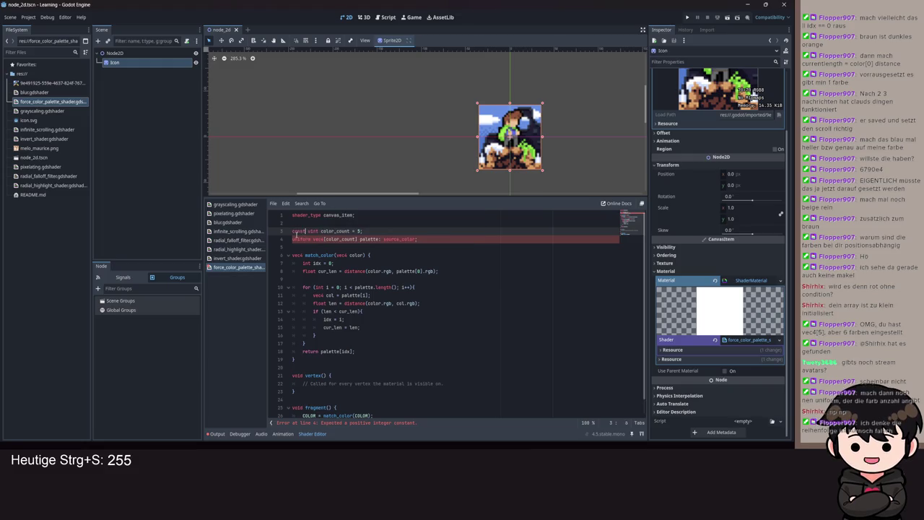
key("ctrl+s")
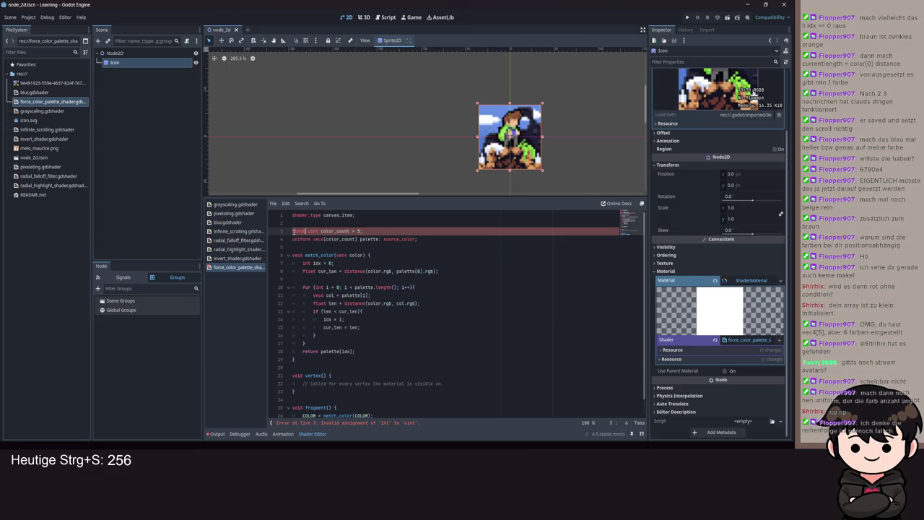
type("uniform")
key("ctrl+s")
key("ctrl+z")
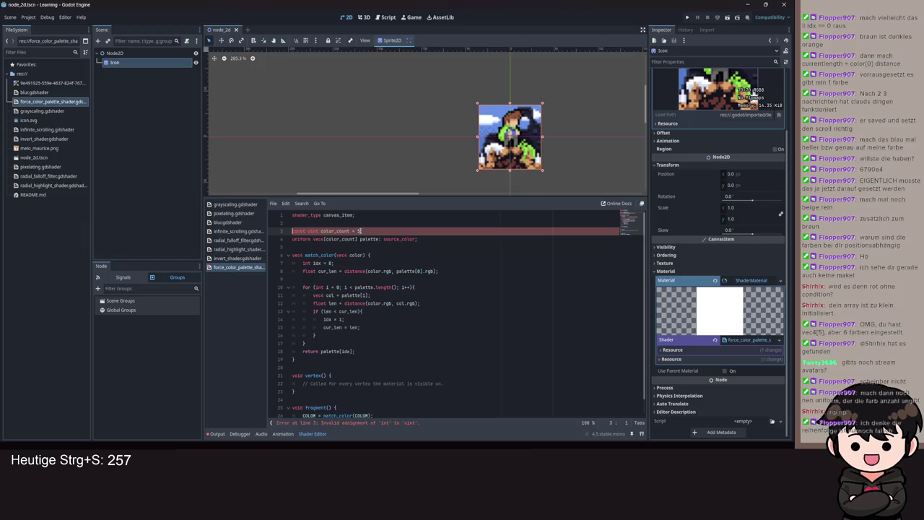
- Replace 'const' with 'uniform' on line 3 and save
double_click(359, 231)
double_click(302, 231)
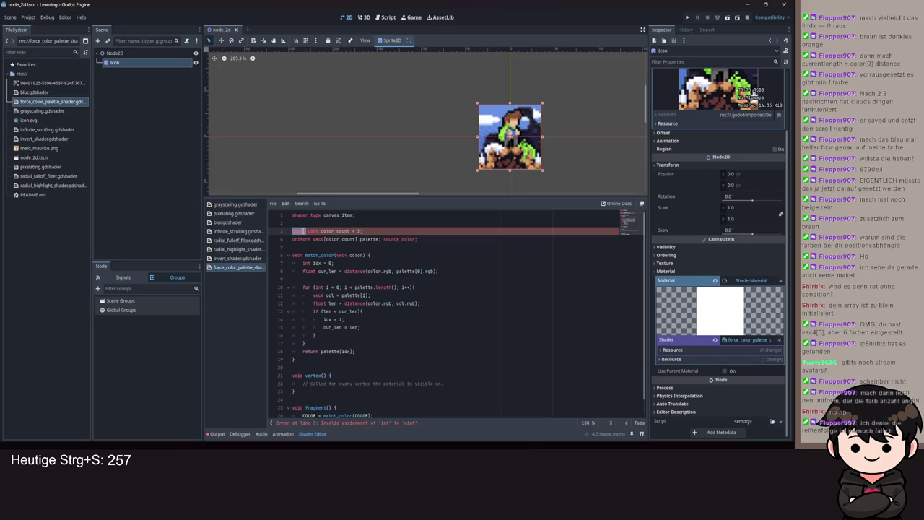
type("uniform")
key("ctrl+s")
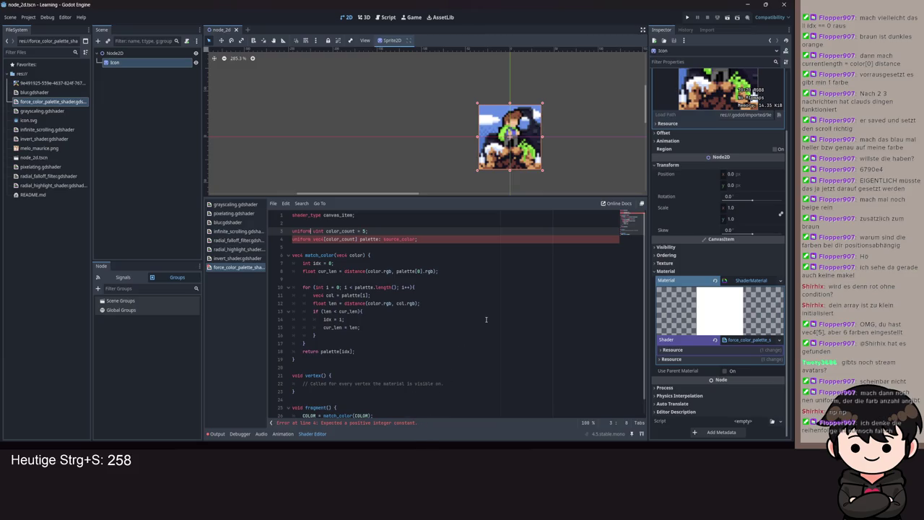
- Edit color_count's default value, trying several numbers before ending at 5, saving each time
left_click(363, 231)
key("BackSpace")
type("0")
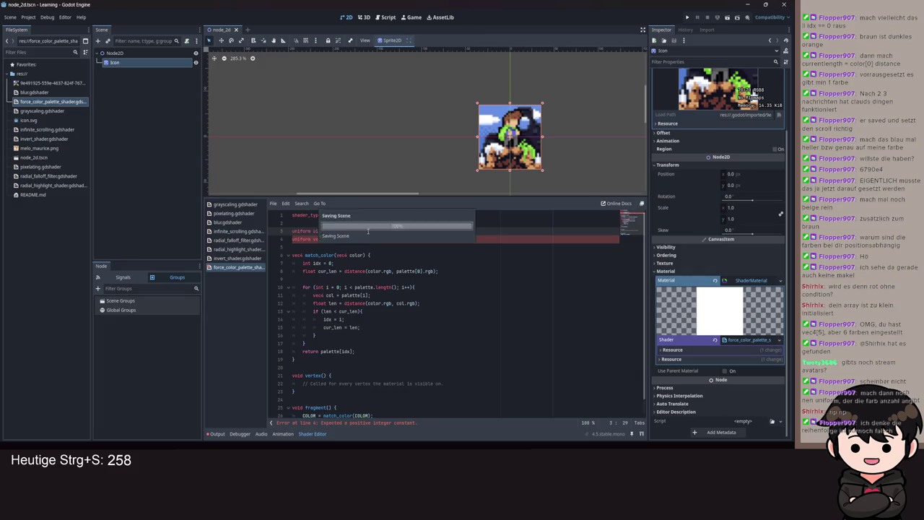
key("ctrl+s")
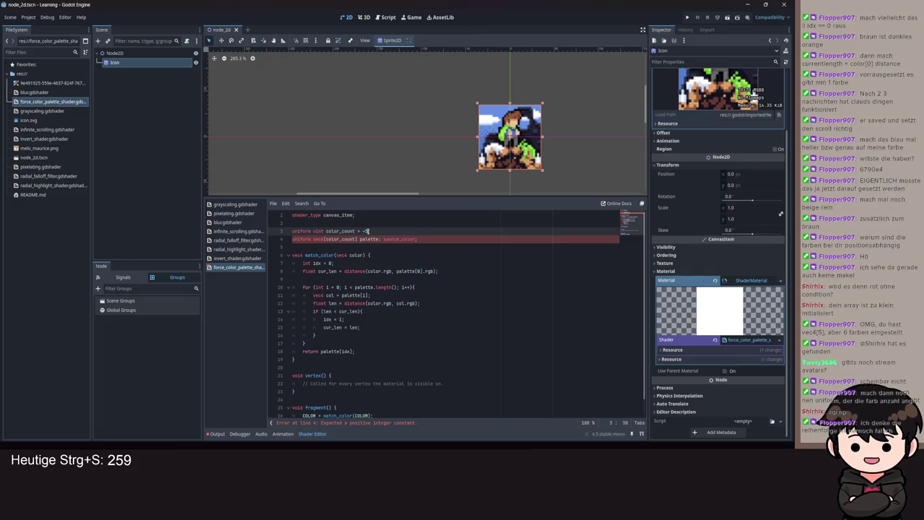
type("5")
key("ctrl+s")
type("5")
key("ctrl+s")
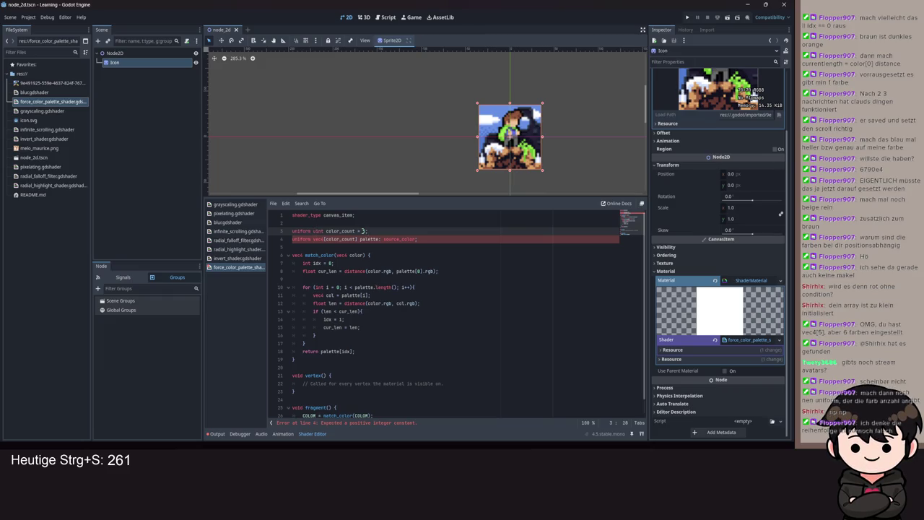
type("1")
key("BackSpace")
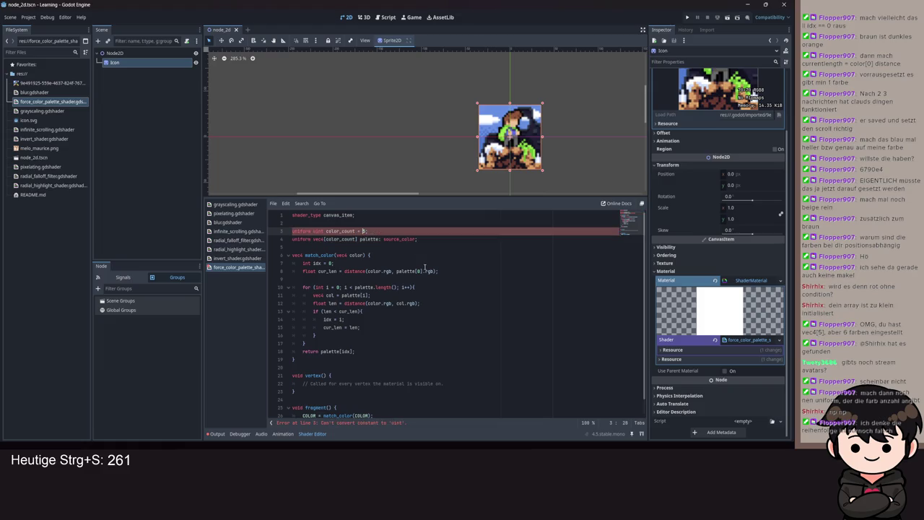
key("ctrl+s")
scroll(440, 293, "down", 1)
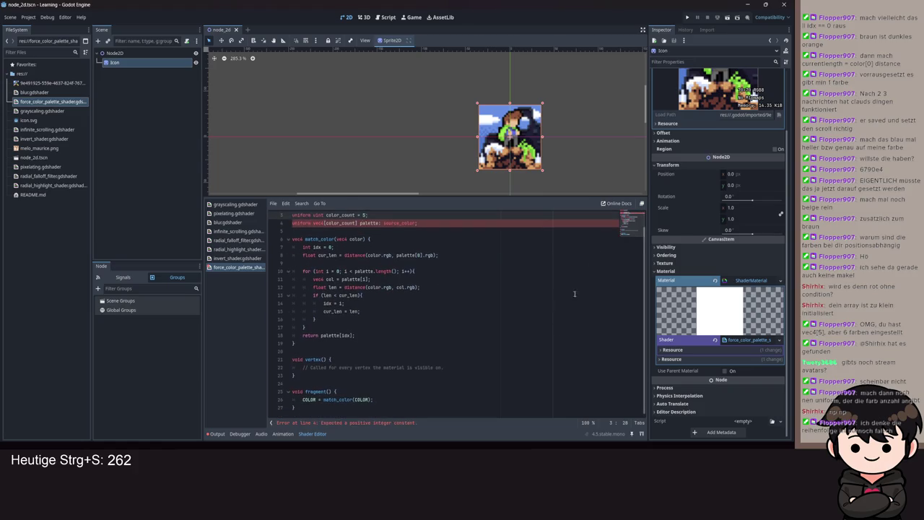
- Strip ' = 5' from 'uniform uint color_count' on line 3 and save the shader
scroll(376, 246, "up", 1)
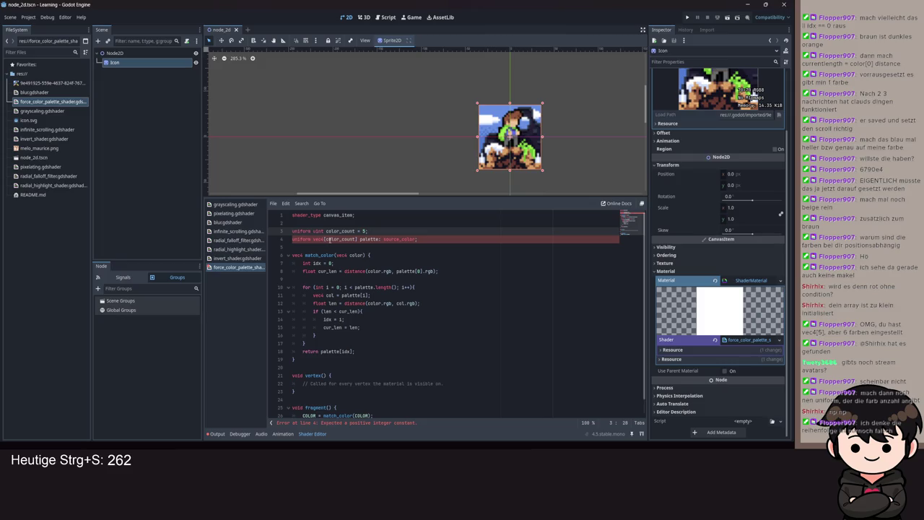
scroll(398, 343, "down", 1)
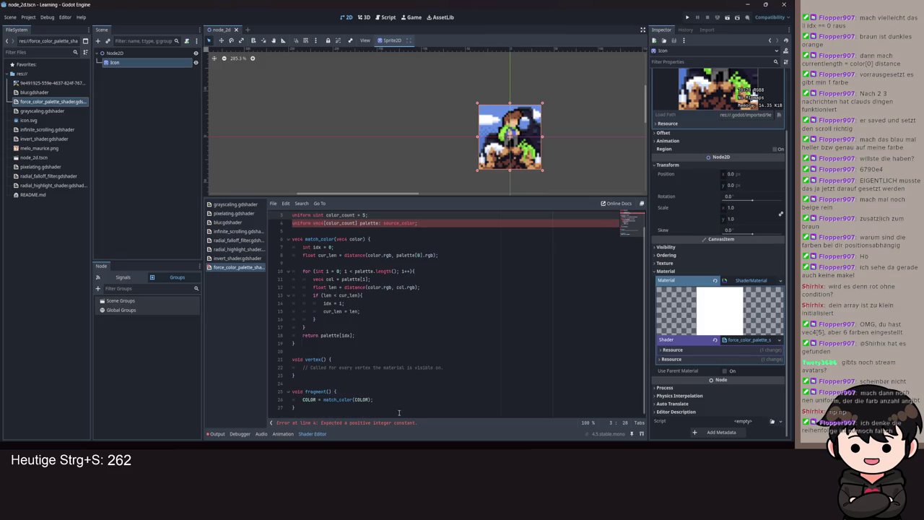
mouse_move(399, 412)
left_mouse_down()
mouse_move(375, 270)
mouse_move(433, 217)
mouse_move(477, 205)
left_mouse_up()
left_click(461, 389)
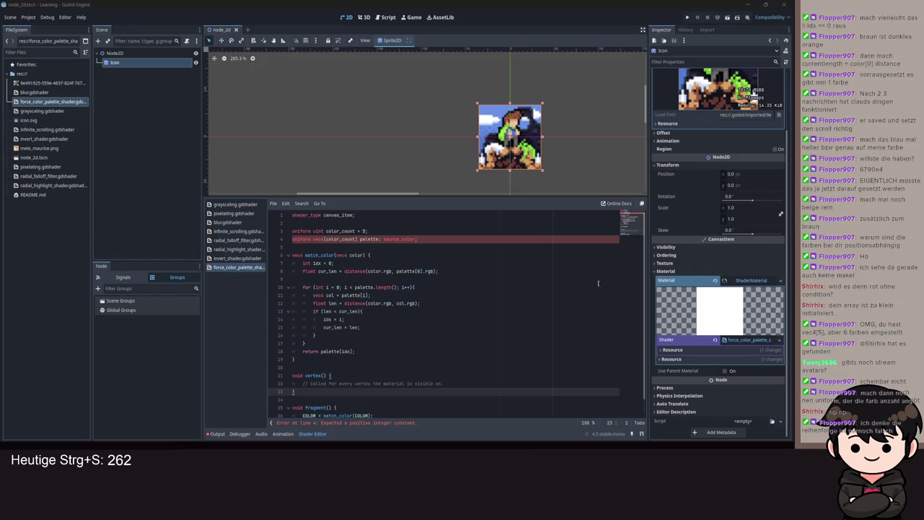
left_click(367, 230)
key("BackSpace")
key("BackSpace")
key("BackSpace")
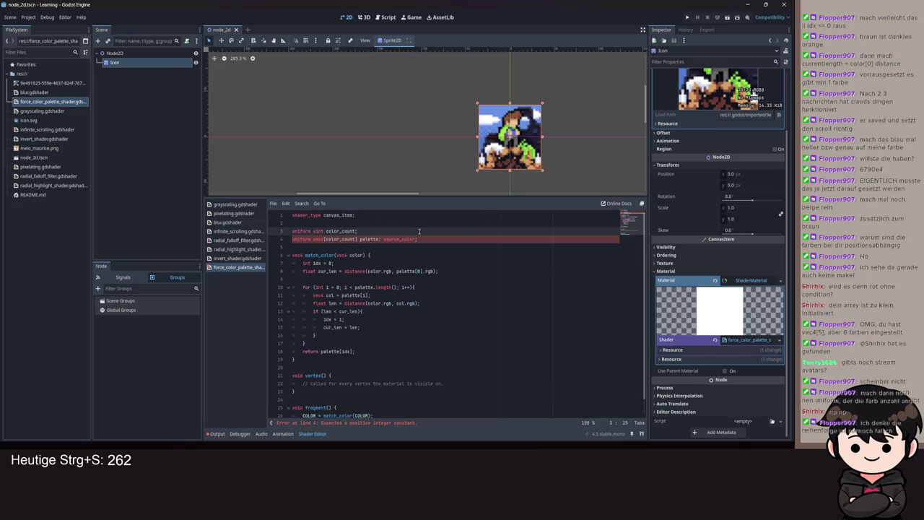
key("ctrl+s")
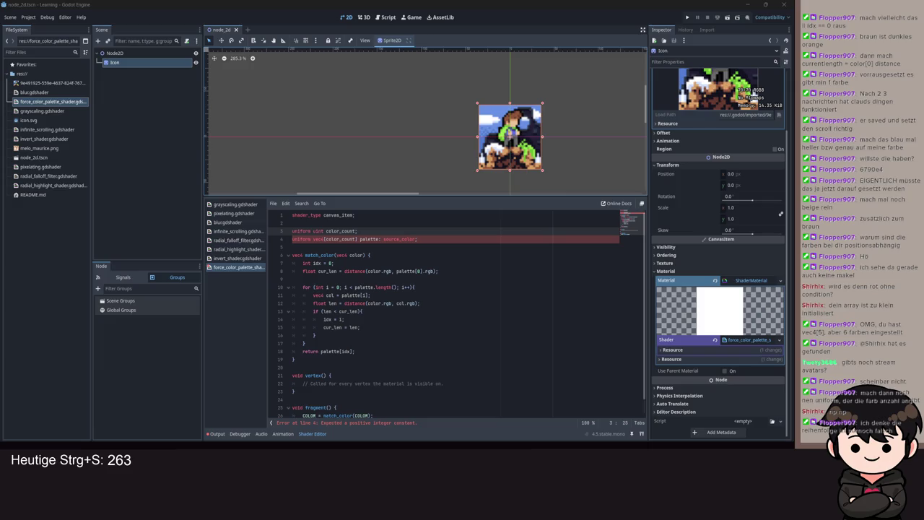
left_click(333, 231)
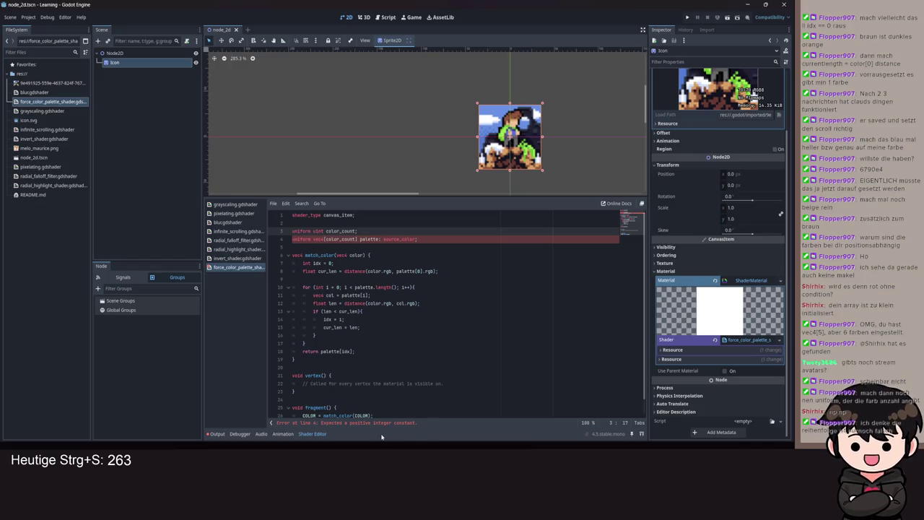
- Change the palette declaration on line 4 from vec4[color_count] to vec4[5]
double_click(339, 239)
type("5")
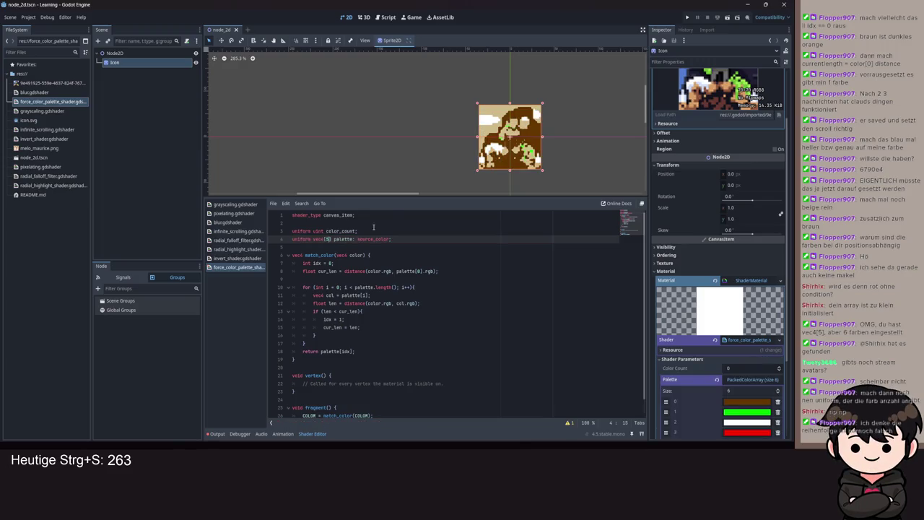
scroll(698, 308, "down", 3)
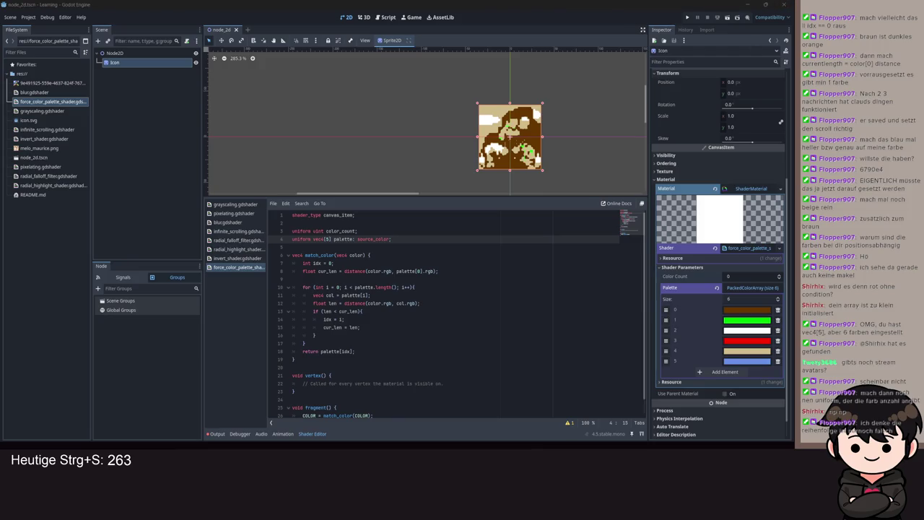
scroll(301, 390, "down", 1)
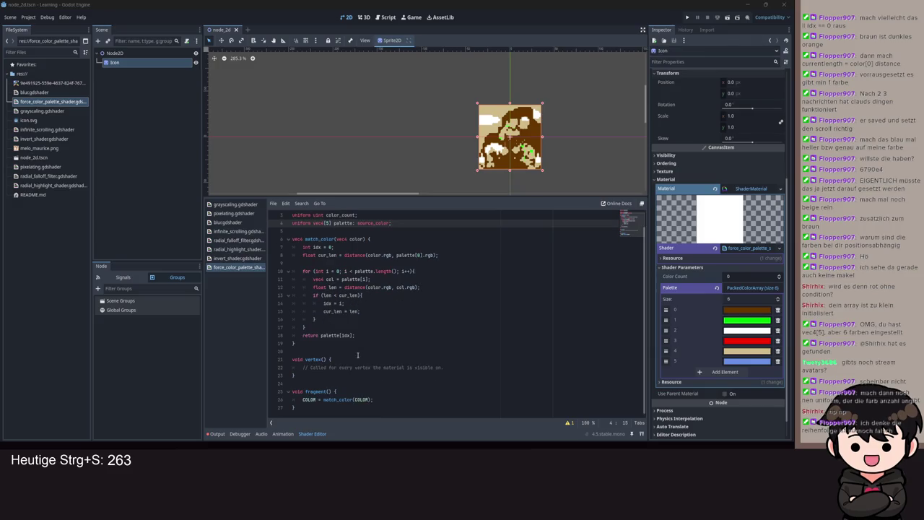
left_click(343, 391)
key("Return")
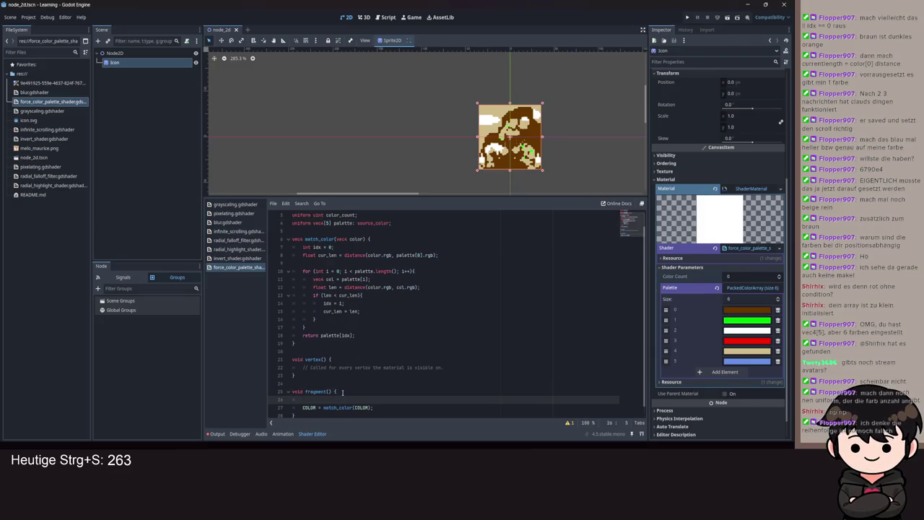
type("c")
key("BackSpace")
type("ec")
type("4(col")
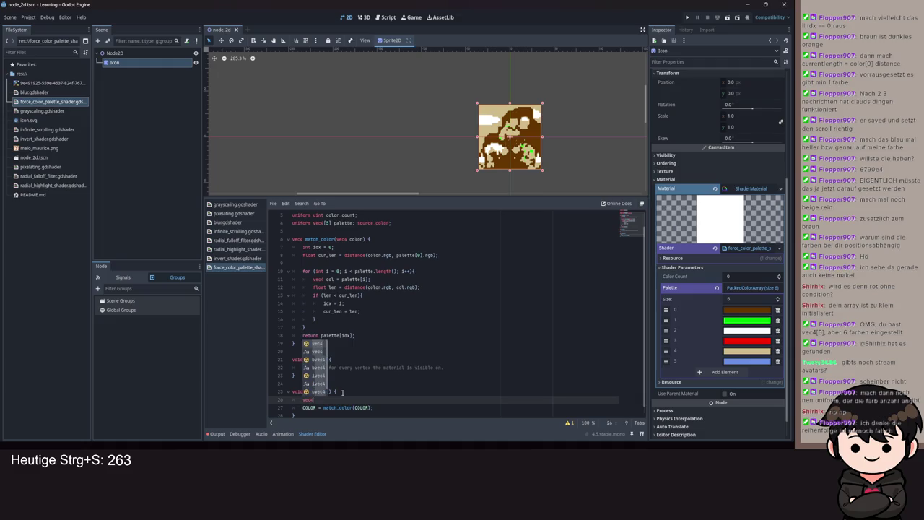
key("Return")
type("] test;")
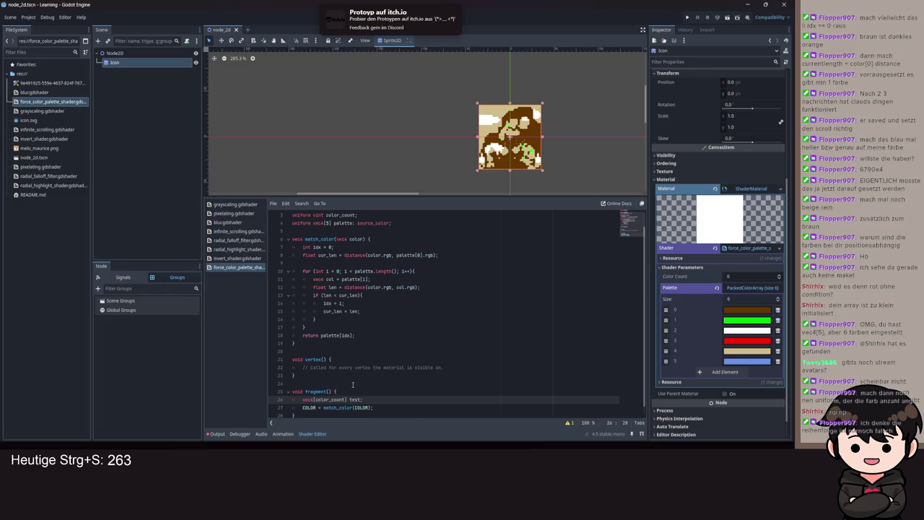
key("BackSpace")
key("BackSpace")
key("BackSpace")
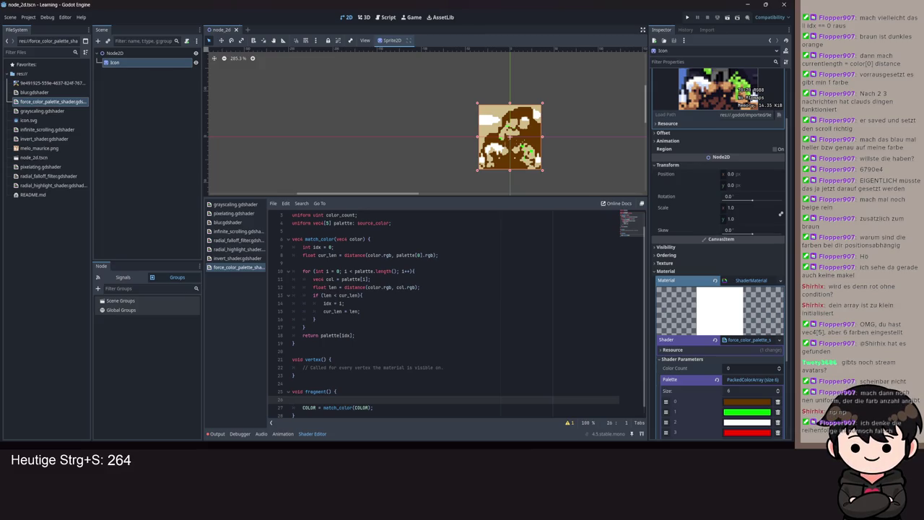
scroll(337, 311, "down", 1)
key("BackSpace")
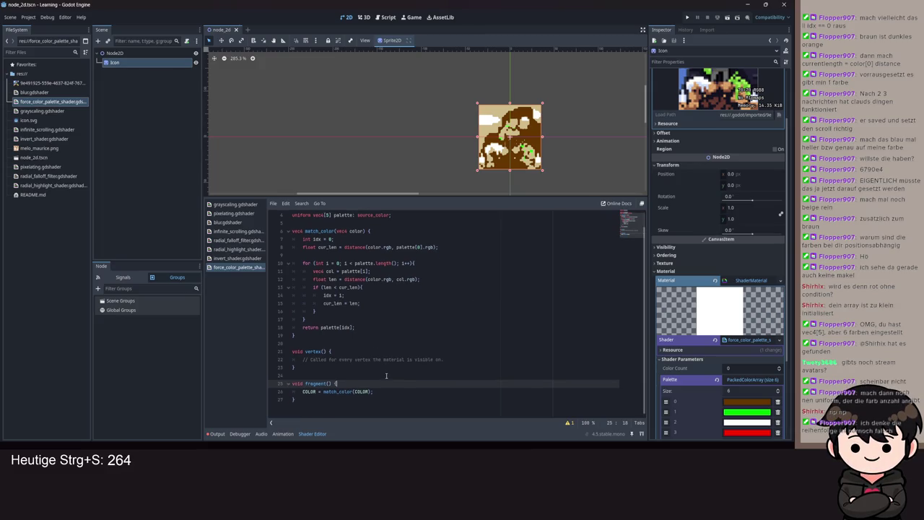
scroll(422, 276, "up", 3)
left_click(325, 230)
- Remove the 'uniform uint color_count;' line and save, leaving only the vec4[5] palette
key("BackSpace")
key("ctrl+s")
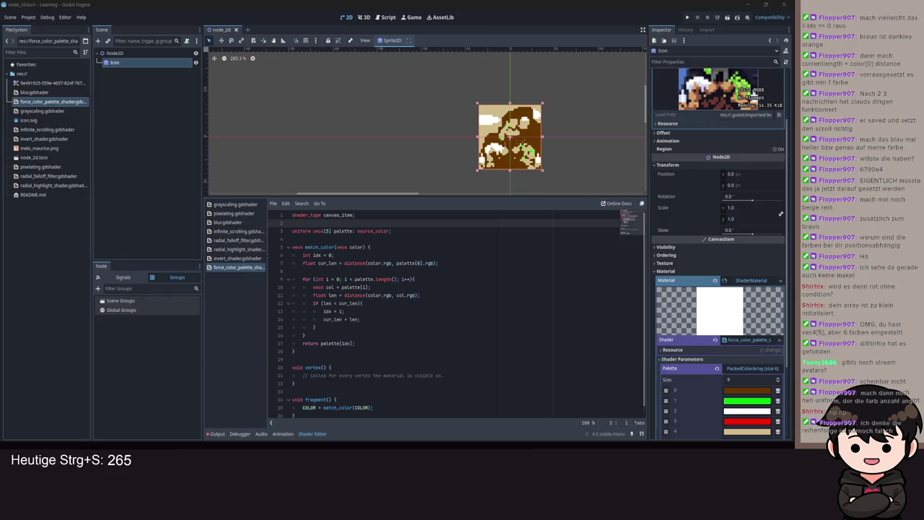
- Add a 'uniform int color_count;' declaration below shader_type and save the shader
scroll(393, 288, "down", 1)
left_click(393, 319)
scroll(393, 272, "up", 1)
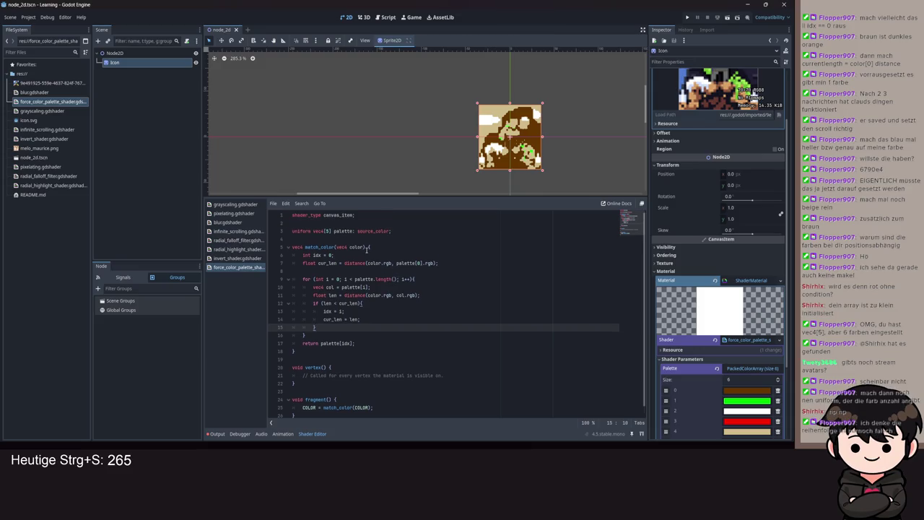
left_click(329, 223)
key("Return")
type("uniform iint color_coun")
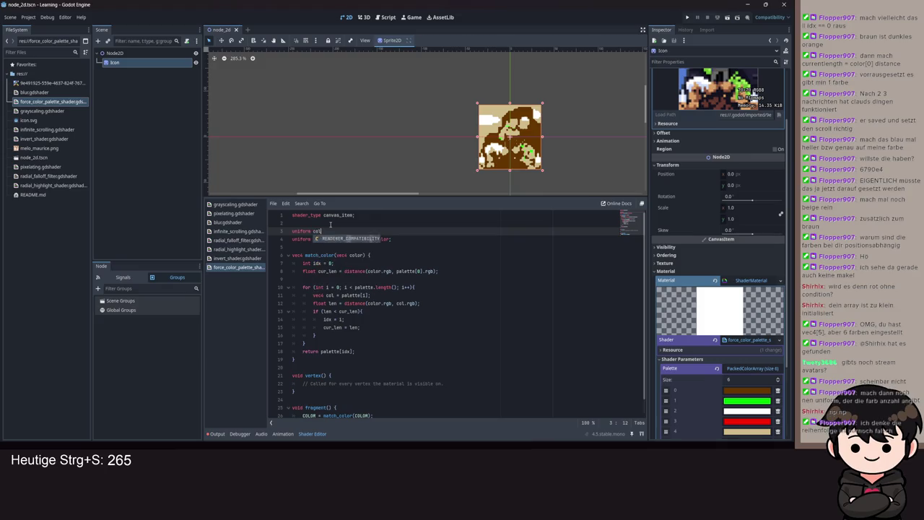
type("t ")
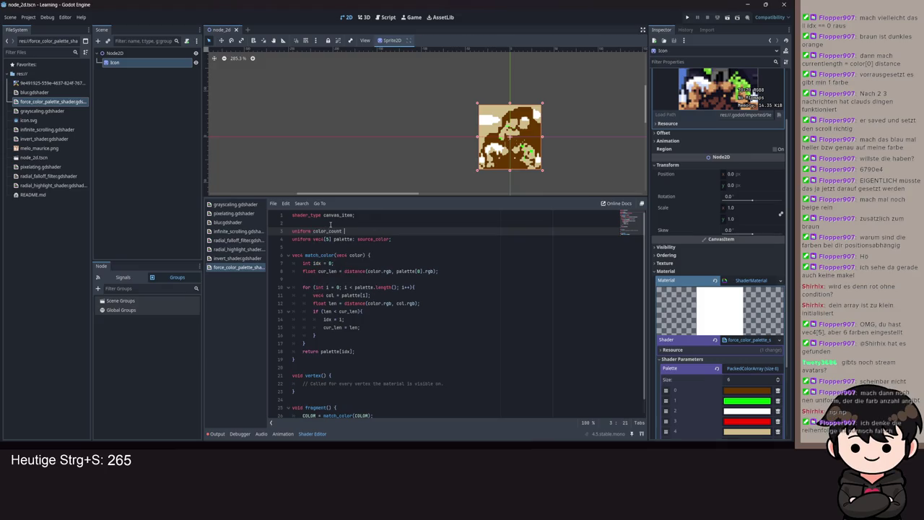
type("i")
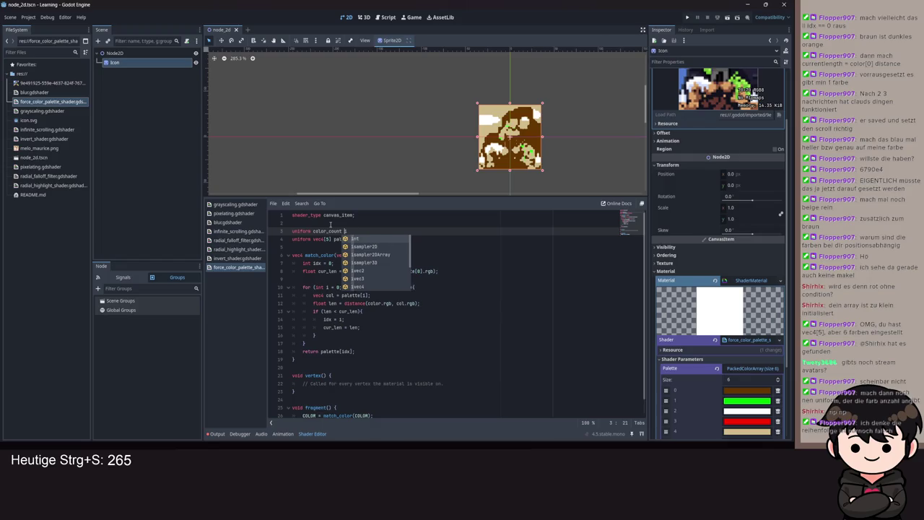
key("ctrl+Left")
key("ctrl+Left")
type("iunt")
key("ctrl+BackSpace")
type("int")
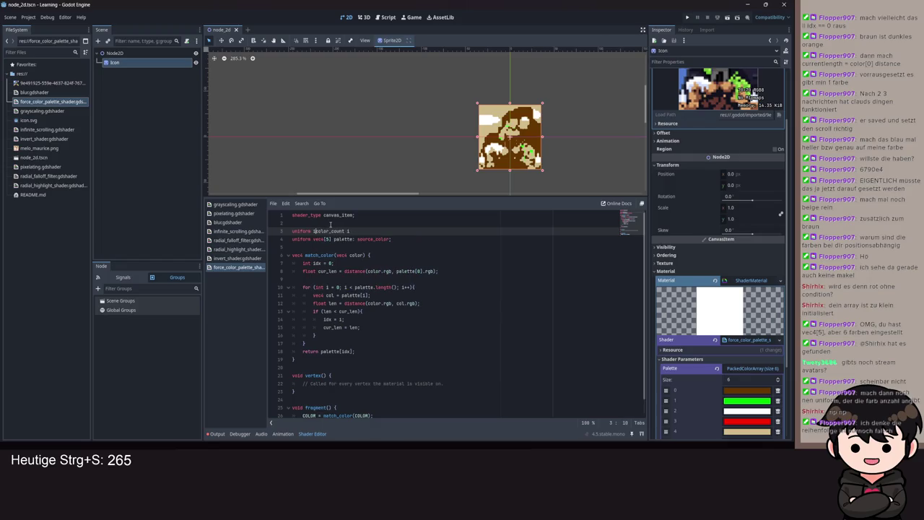
key("End")
scroll(331, 225, "down", 1)
key("ctrl+s")
- Replace palette.length() in the for-loop condition with color_count and save
left_click_drag(396, 270, 354, 271)
type("colo")
key("Down")
key("Return")
scroll(457, 271, "up", 1)
key("ctrl+s")
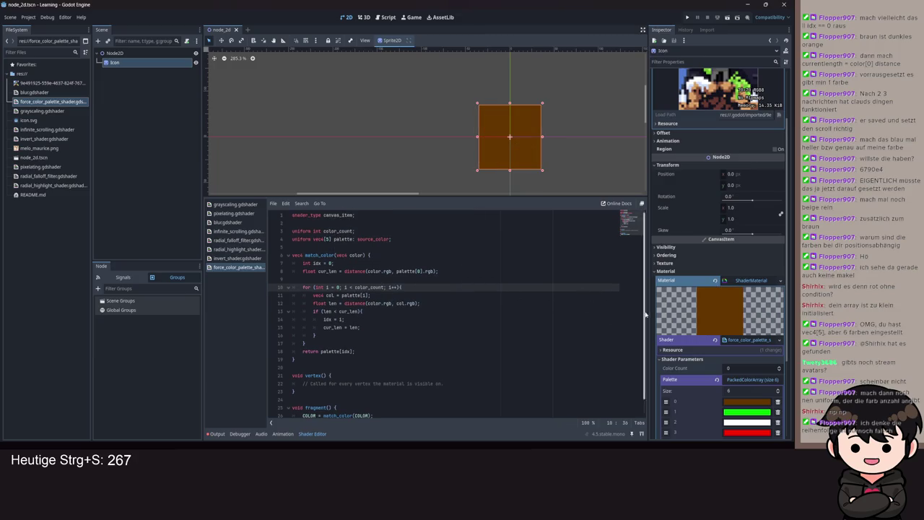
- Set the Color Count shader parameter to 5 in the Inspector and save
left_click(734, 369)
type("5")
key("Return")
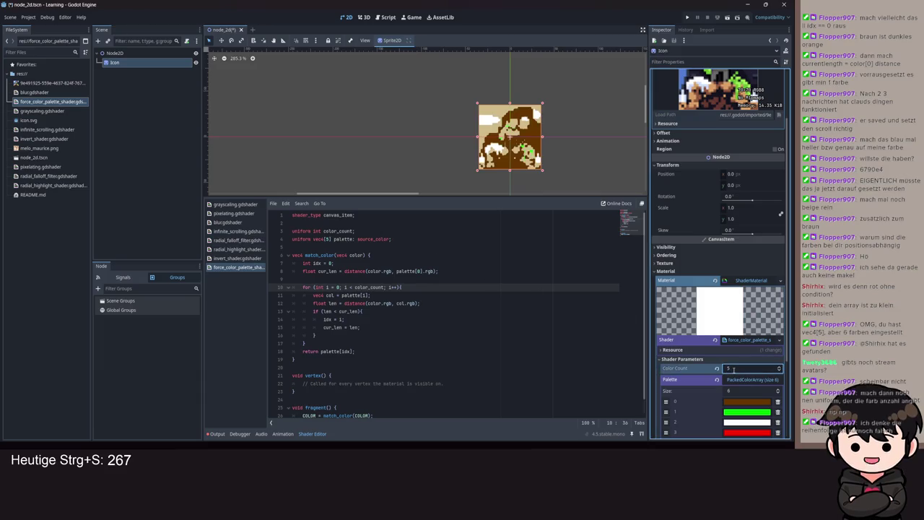
key("ctrl+s")
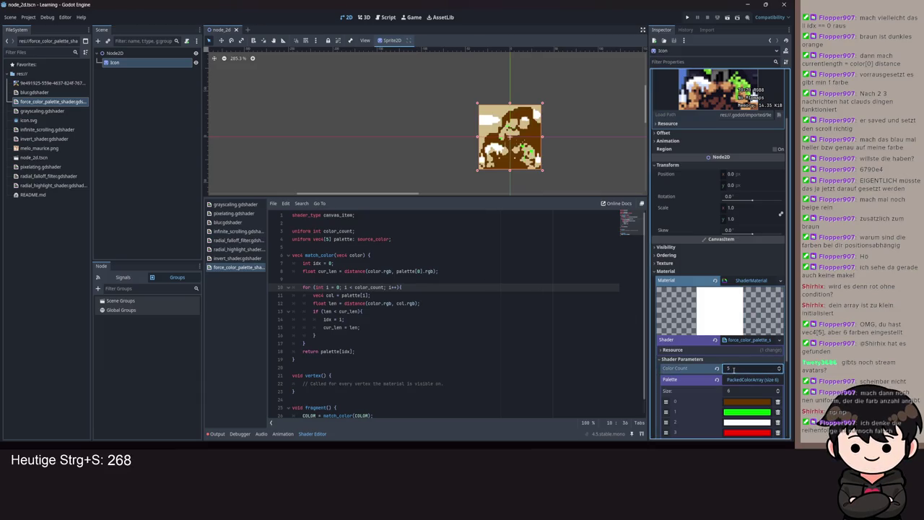
- Start an if check on color_count on a new line after cur_len
left_click(445, 271)
key("Return")
key("Return")
type("if color")
- Write an if block capping color_count at palette.length() when it is smaller, then save
key("BackSpace")
key("BackSpace")
key("BackSpace")
type("(color")
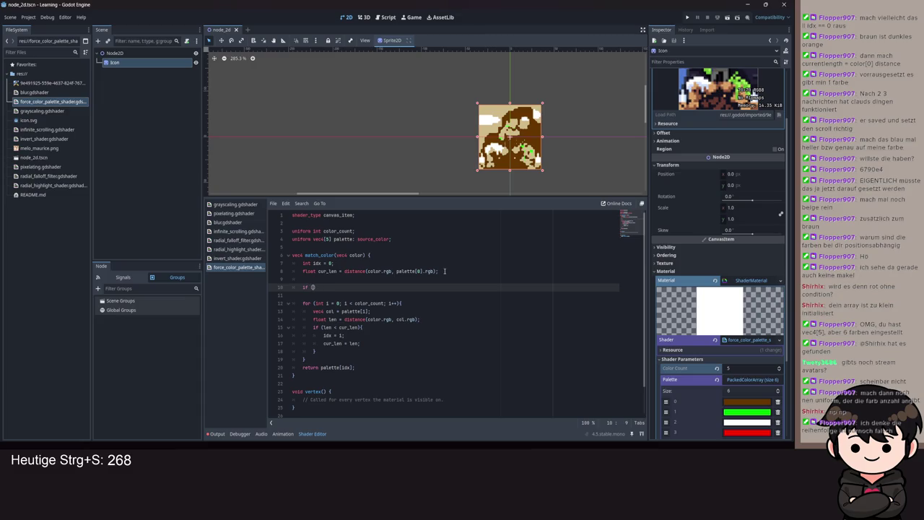
type("_count <")
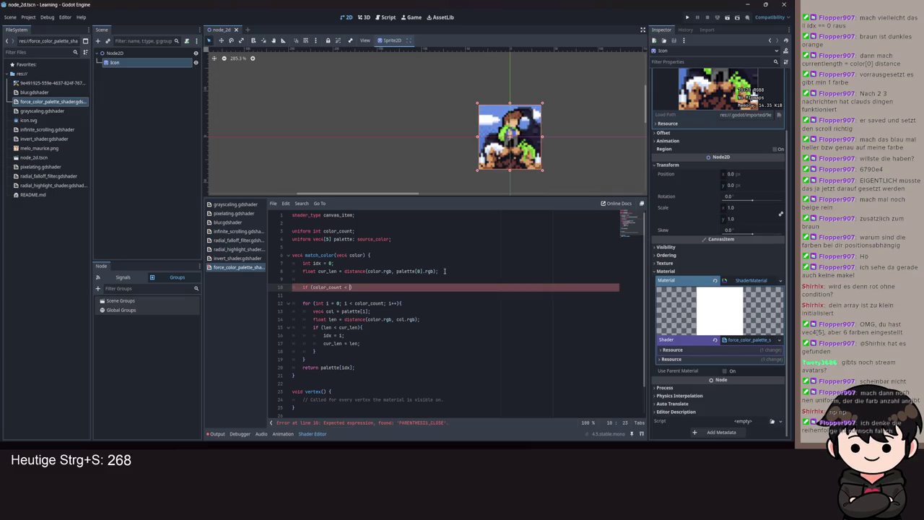
type(" palette.l")
key("Return")
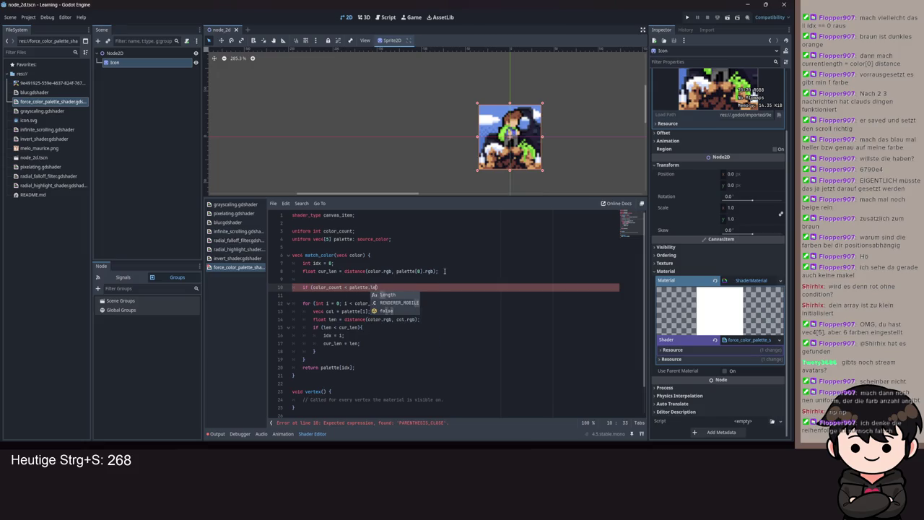
type("ngth()) {")
key("Return")
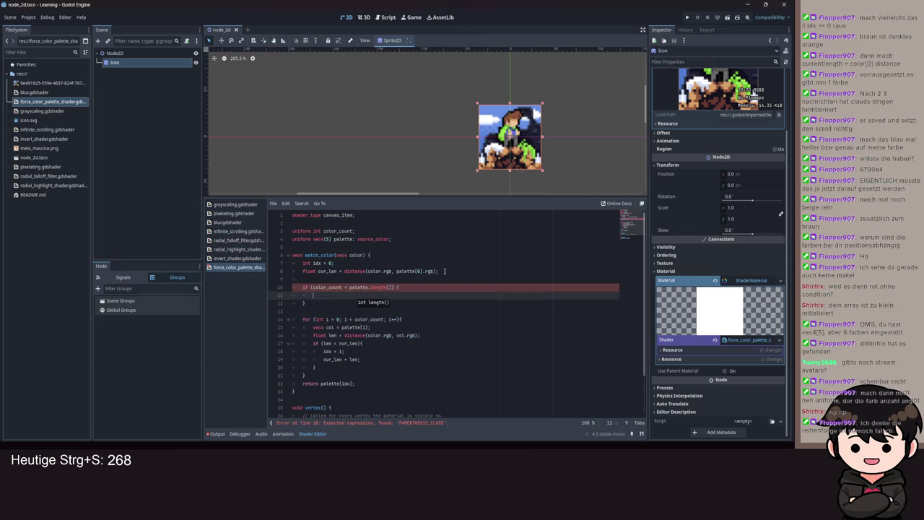
type("col")
key("Down")
key("Return")
type("= palette.la")
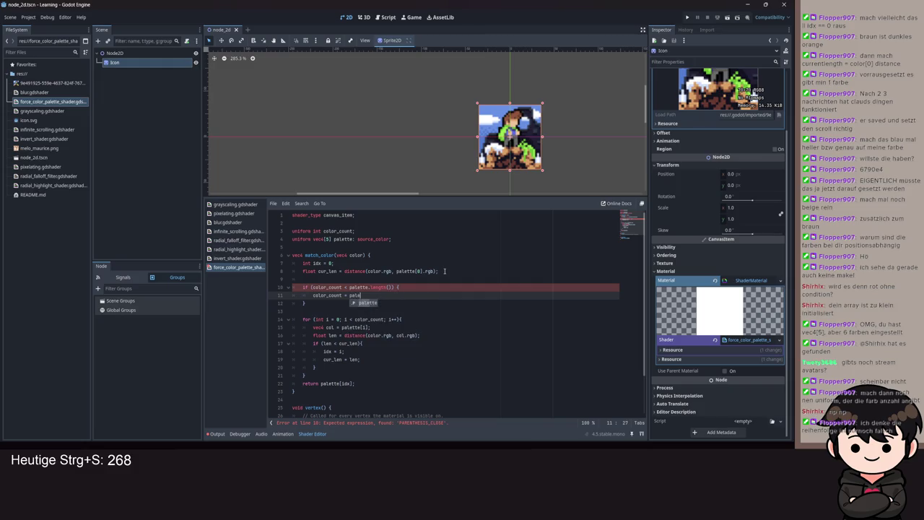
key("Return")
type(";")
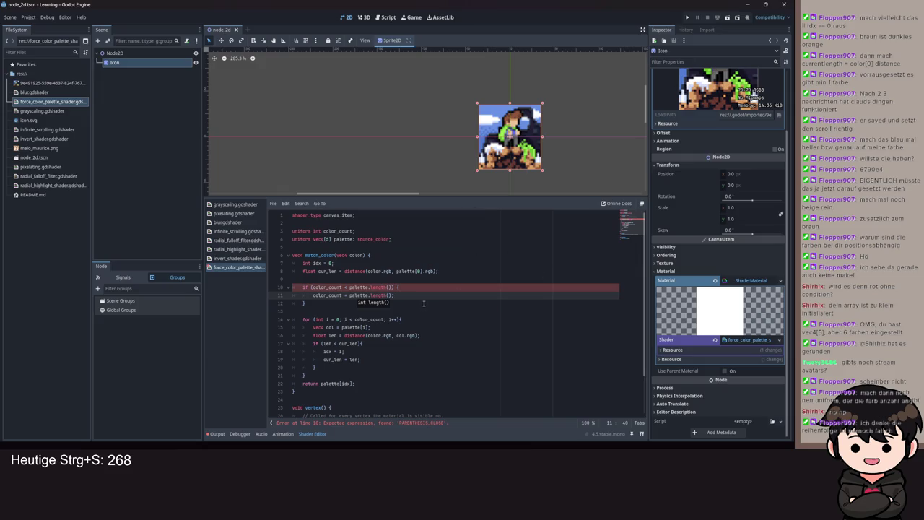
key("ctrl+s")
- Declare 'int col_count = color_count' at the top of match_color
left_click(385, 255)
key("Return")
type("var")
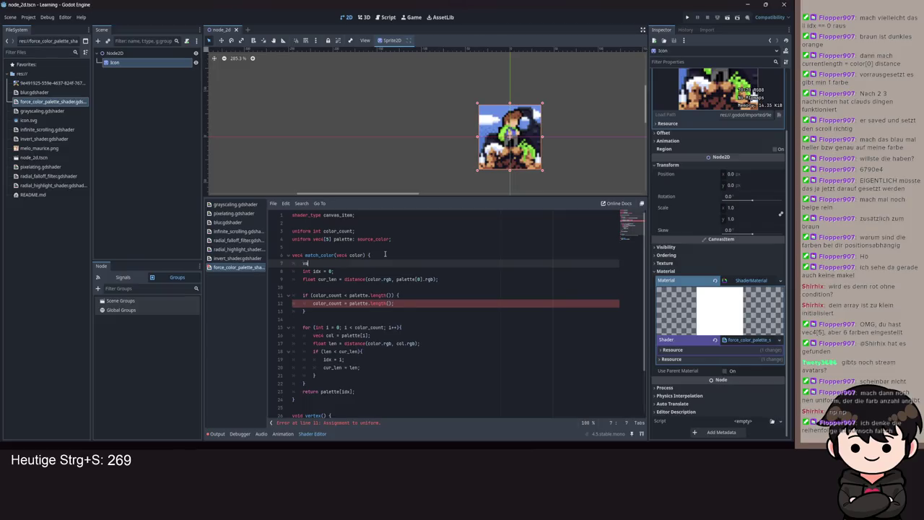
key("BackSpace")
key("BackSpace")
key("BackSpace")
type("int col_co")
type("unt = ")
type("color")
key("Return")
- Replace color_count with col_count in the if body and loop condition, then save
double_click(318, 303)
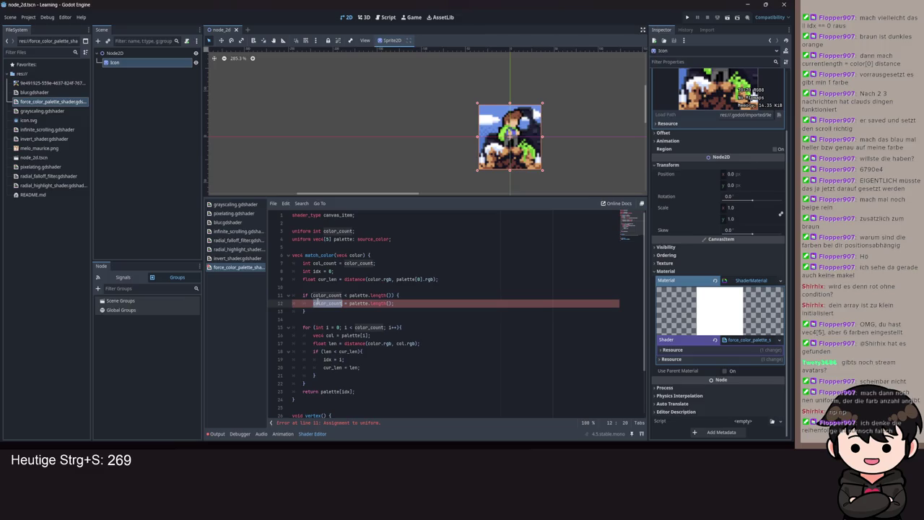
type("col")
key("ctrl+s")
key("Down")
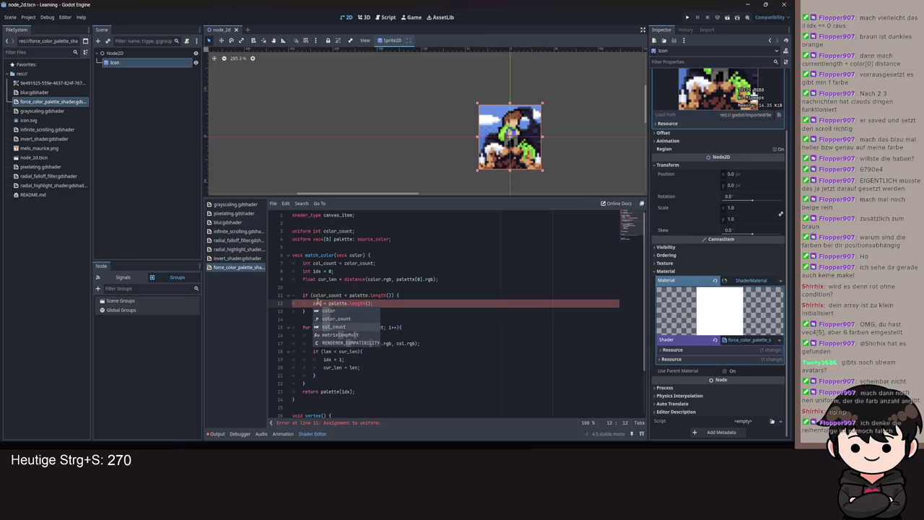
key("Return")
double_click(370, 327)
type("col_count")
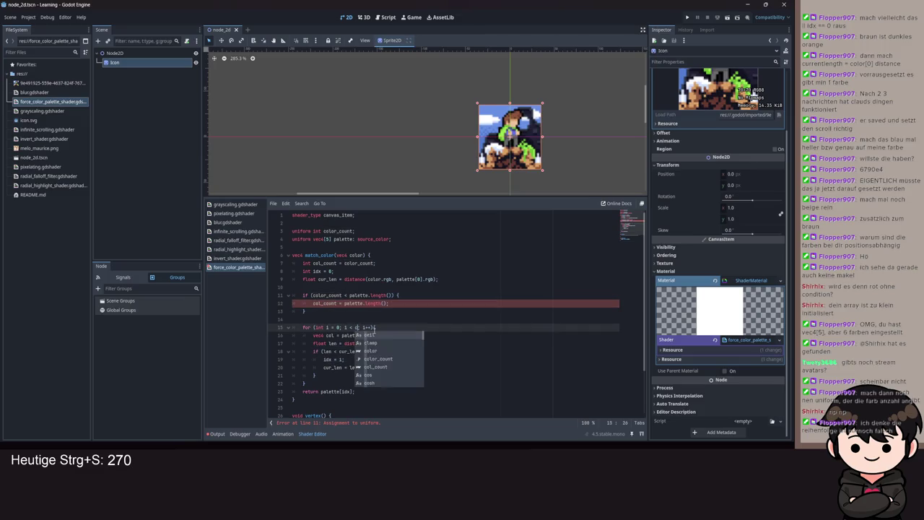
key("Down")
key("Return")
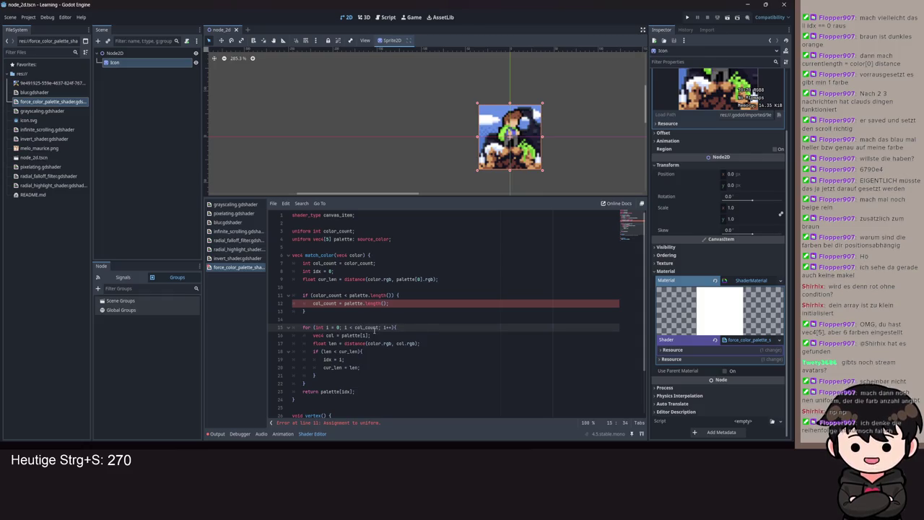
key("ctrl+s")
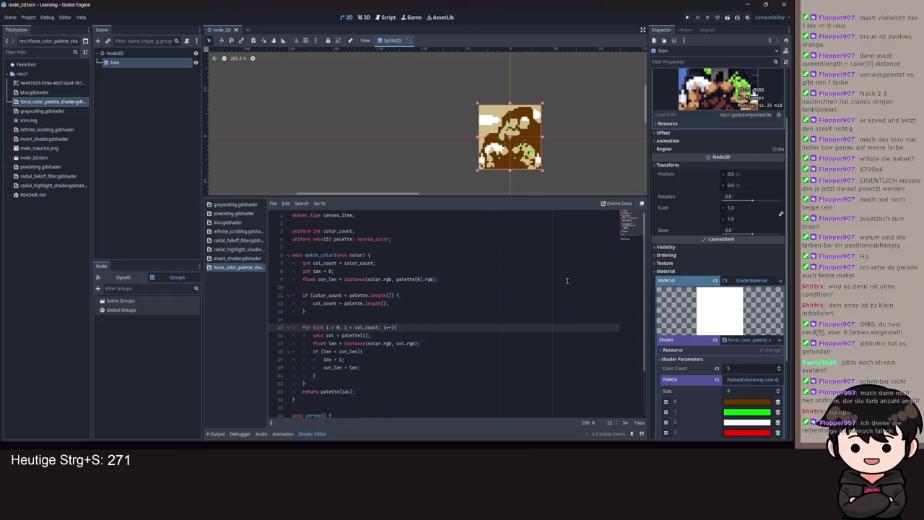
- Enter 8 as the Color Count value in the Inspector
scroll(578, 277, "down", 2)
scroll(741, 323, "down", 3)
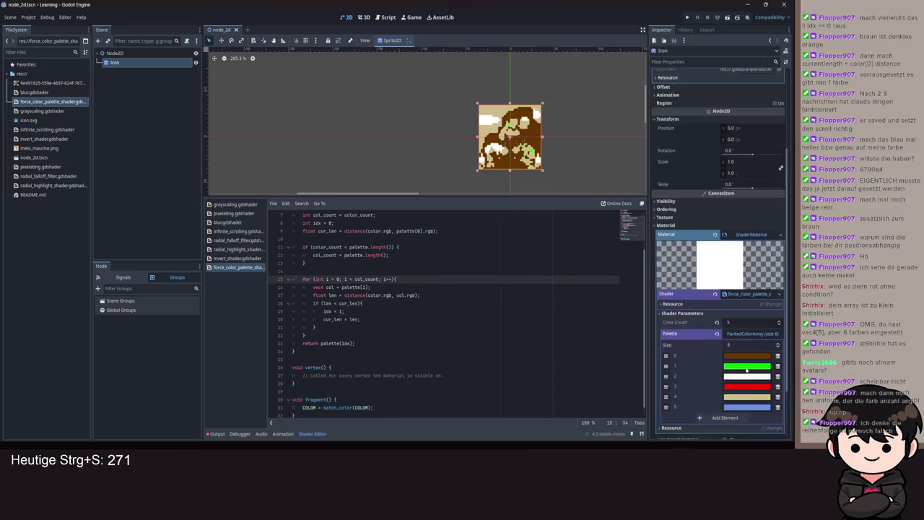
left_click(743, 276)
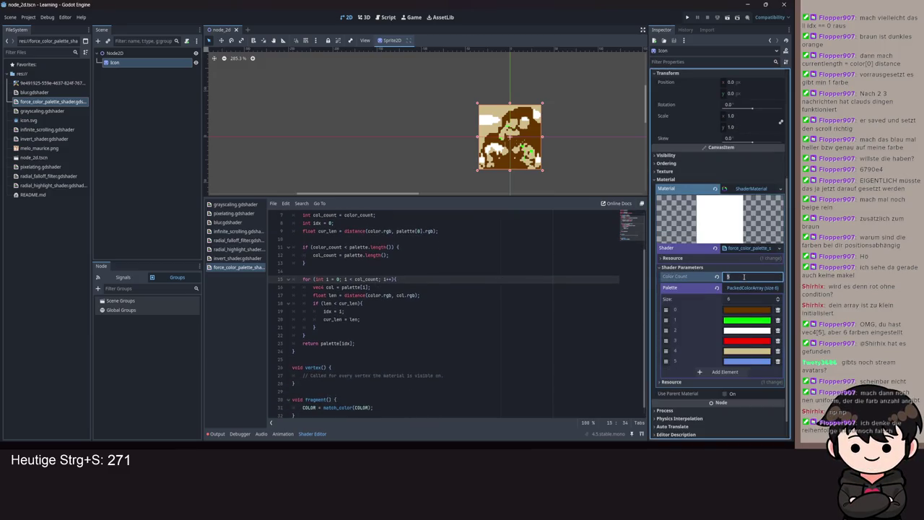
type("8")
- Change the '<' comparison on line 11 to '>' and save
left_click(348, 246)
key("BackSpace")
type(">")
key("ctrl+s")
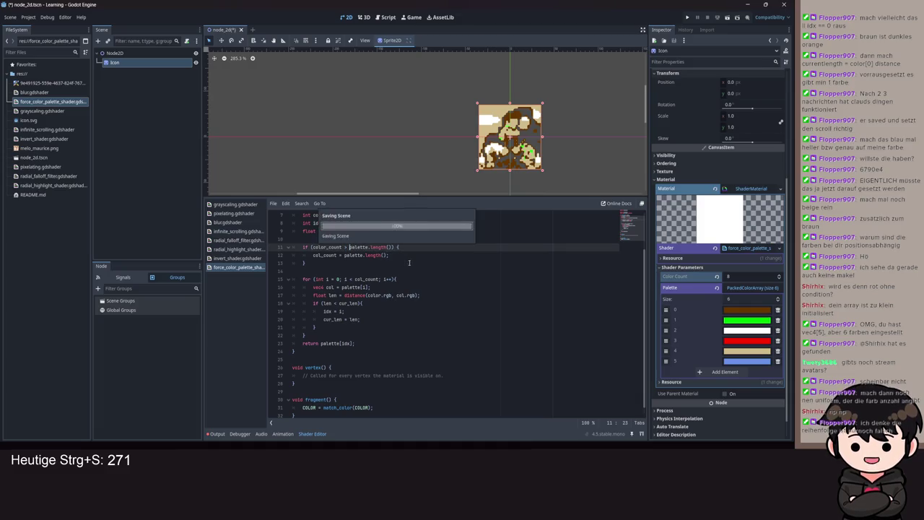
- Set Color Count to 43 in the Inspector
left_click(727, 278)
key("ctrl+s")
type("345")
key("ctrl+a")
type("43")
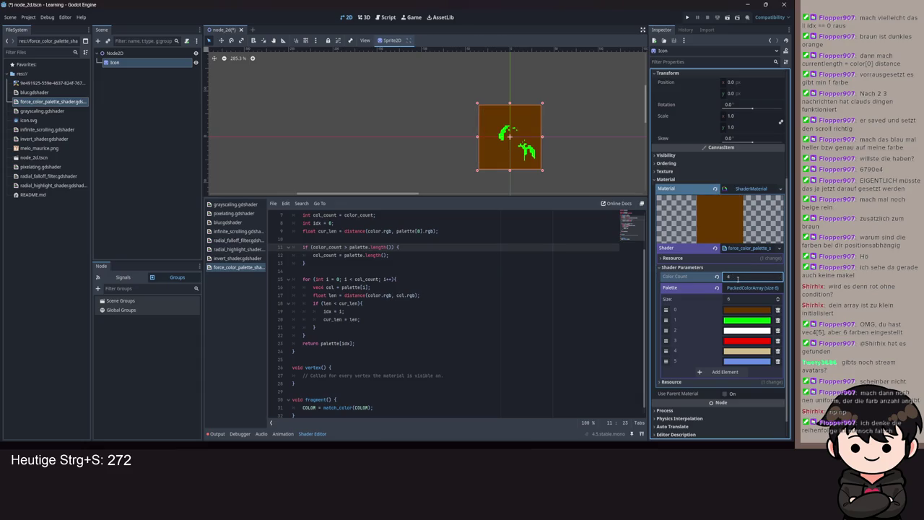
key("Return")
- Set Color Count to 234234 and save the scene
left_click(737, 278)
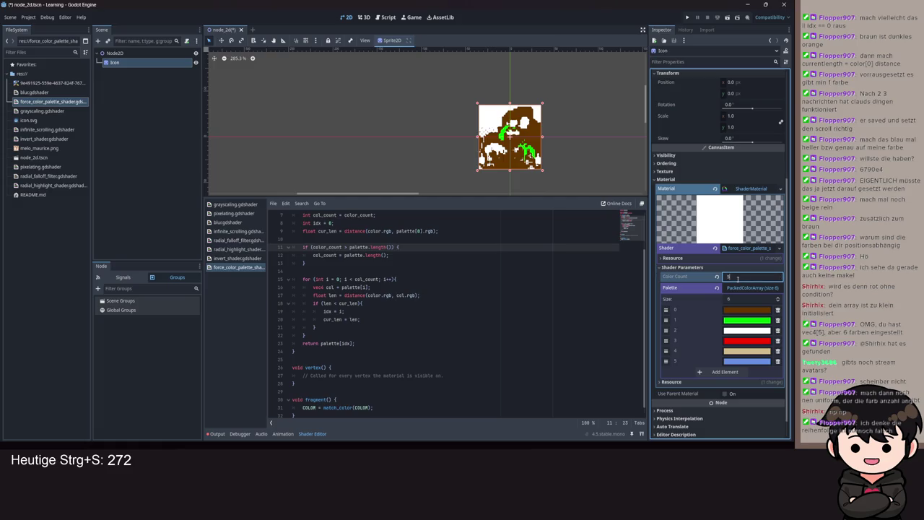
type("8")
key("ctrl+a")
type("234234")
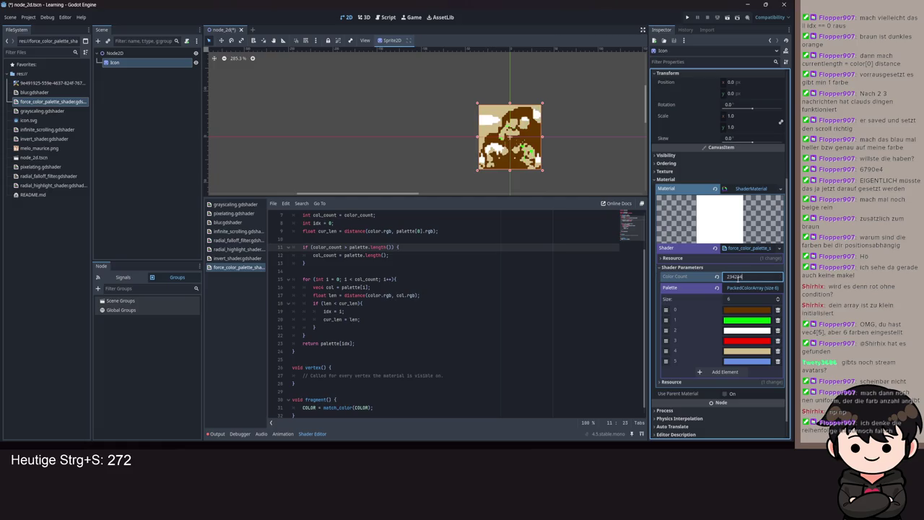
key("ctrl+s")
key("ctrl+a")
key("ctrl+s")
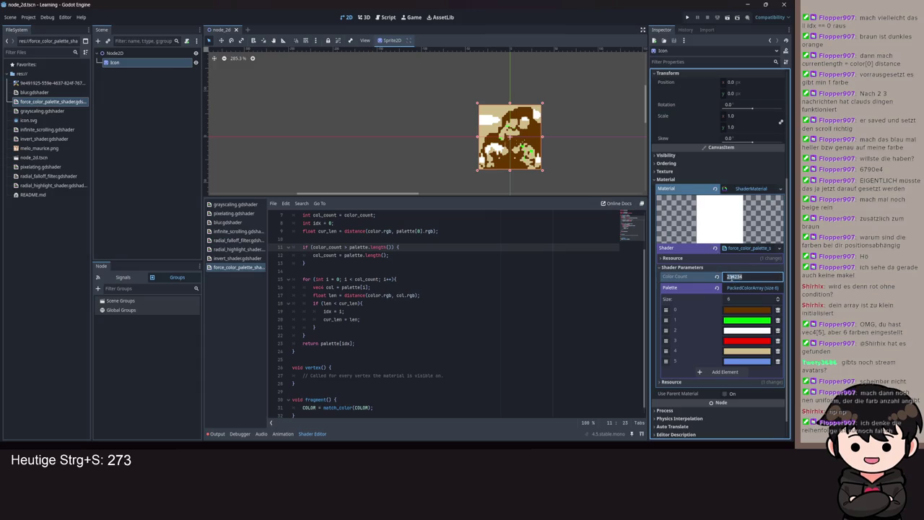
left_click(760, 277)
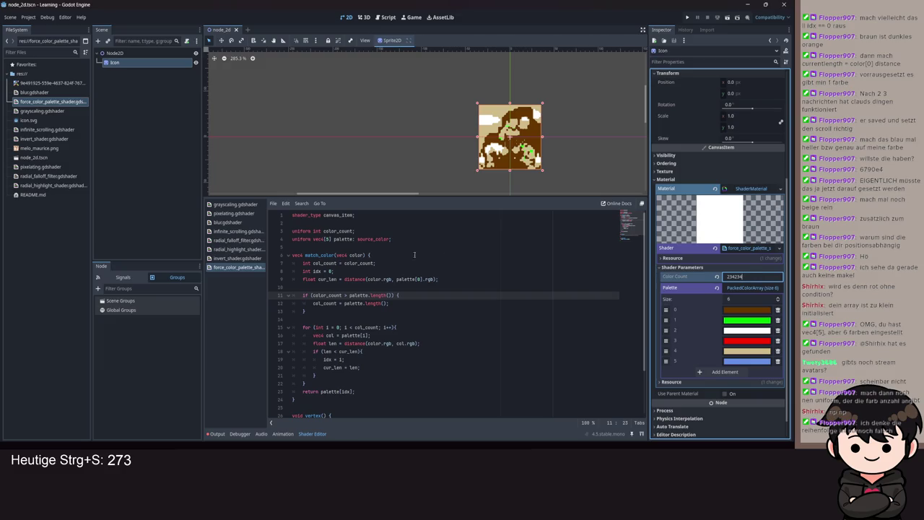
left_click_drag(352, 231, 295, 231)
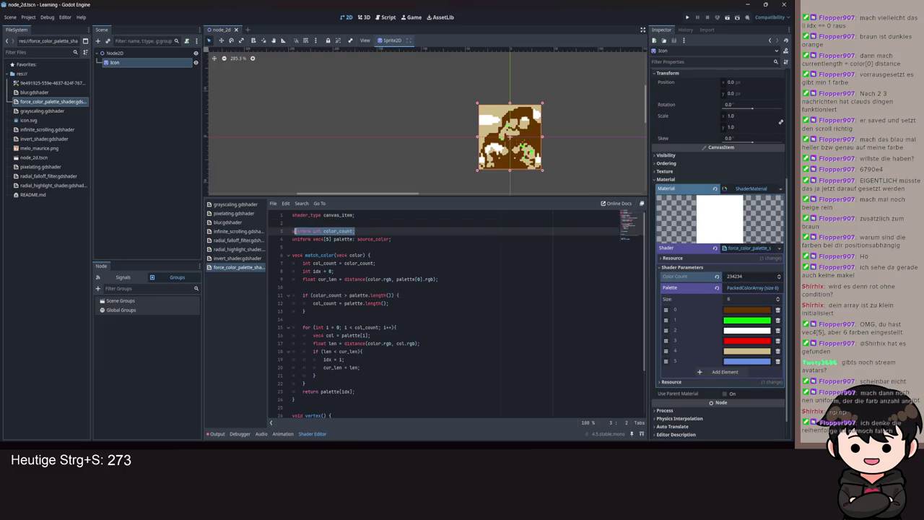
- Replace the clamp if-block with 'color_count = palette.length()'
scroll(405, 324, "down", 2)
scroll(404, 324, "up", 2)
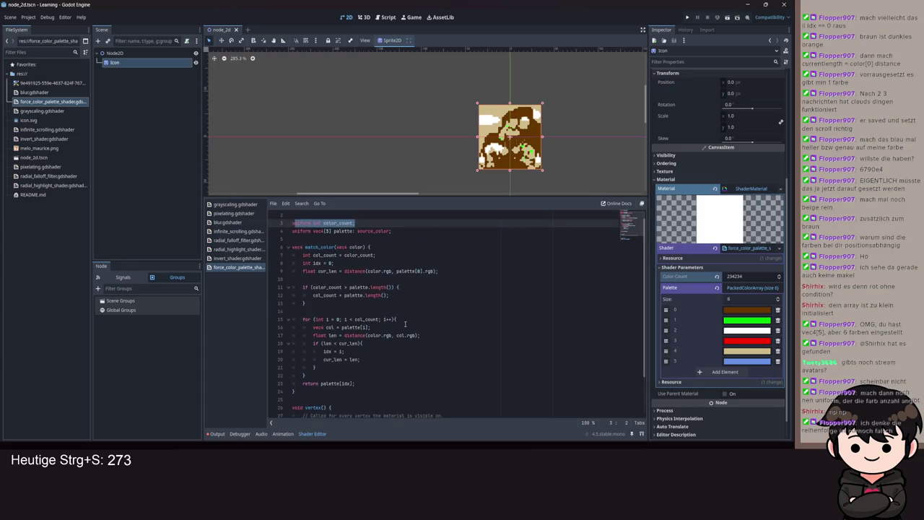
left_click(349, 288)
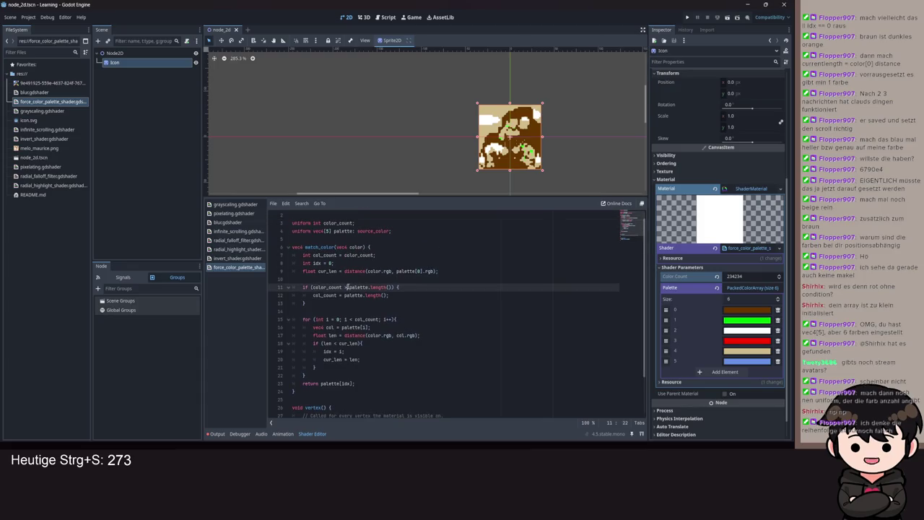
left_click_drag(305, 303, 303, 287)
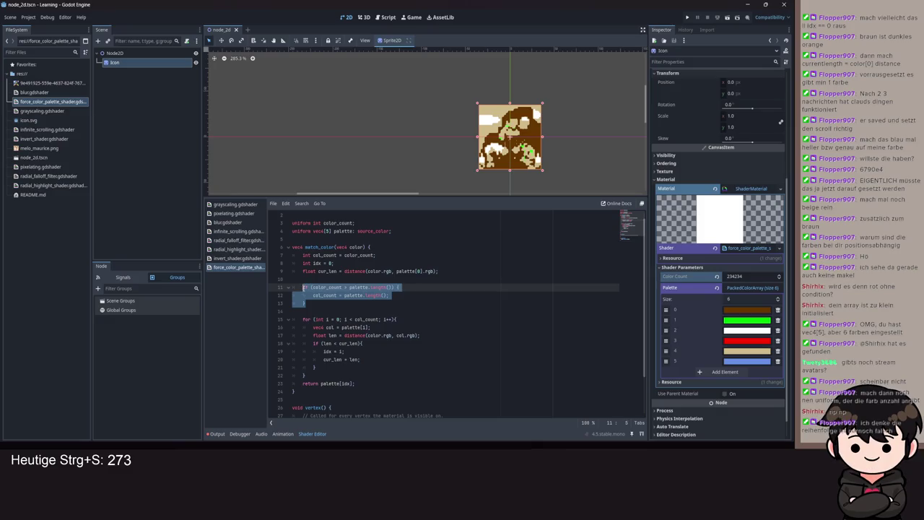
type("color")
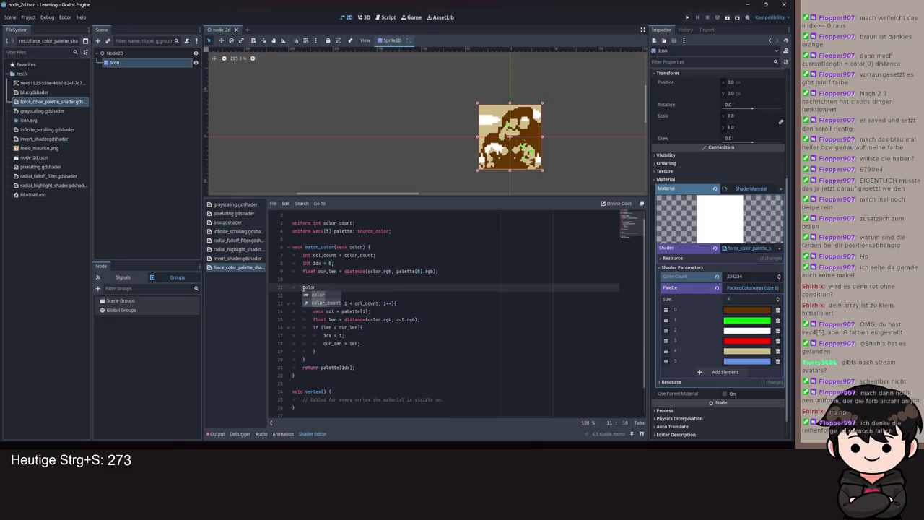
type("_count = p")
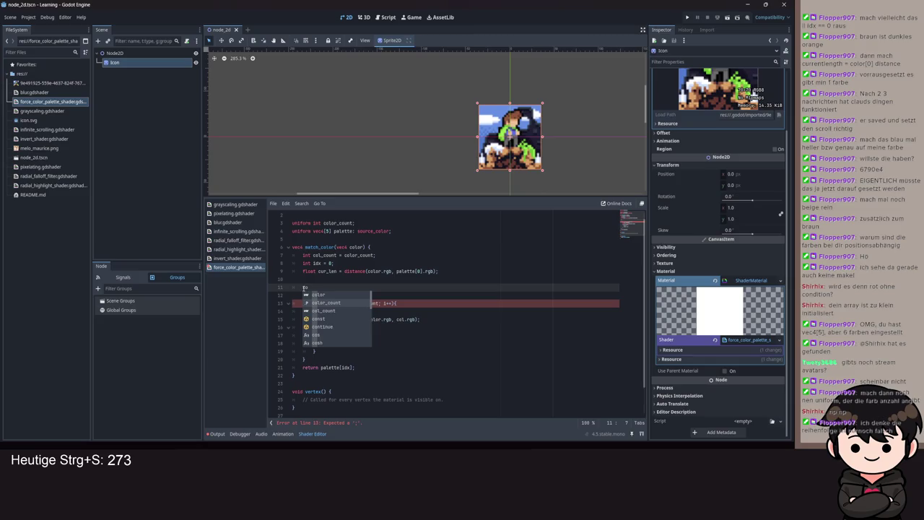
type("a")
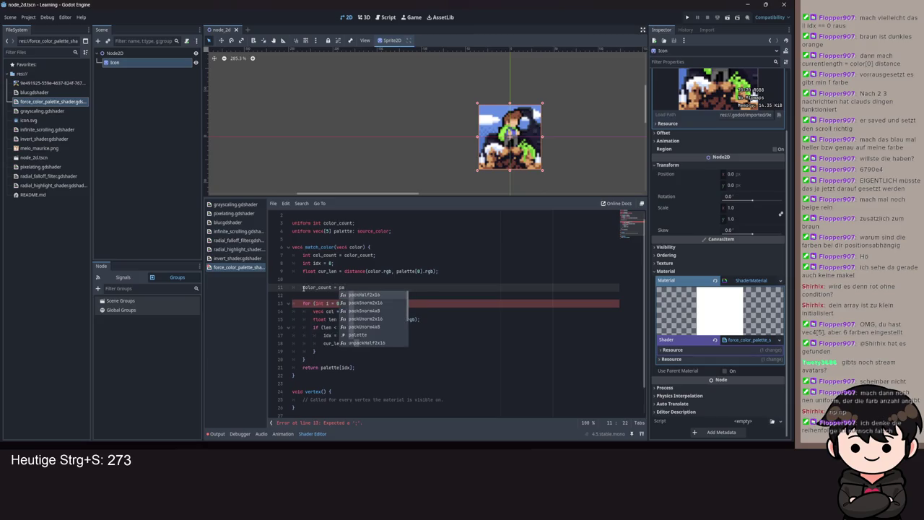
type("lette.length(")
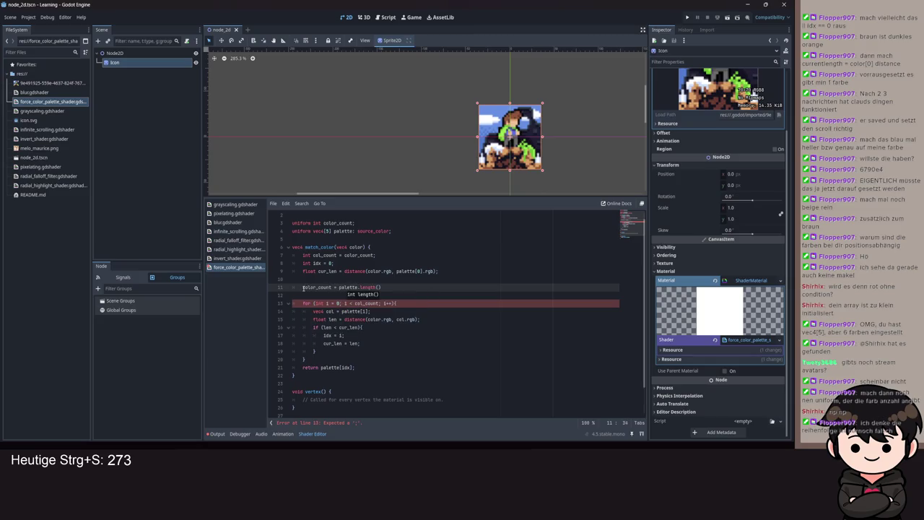
key("Return")
- Delete the color_count uniform declaration
left_click(366, 229)
key("ctrl+s")
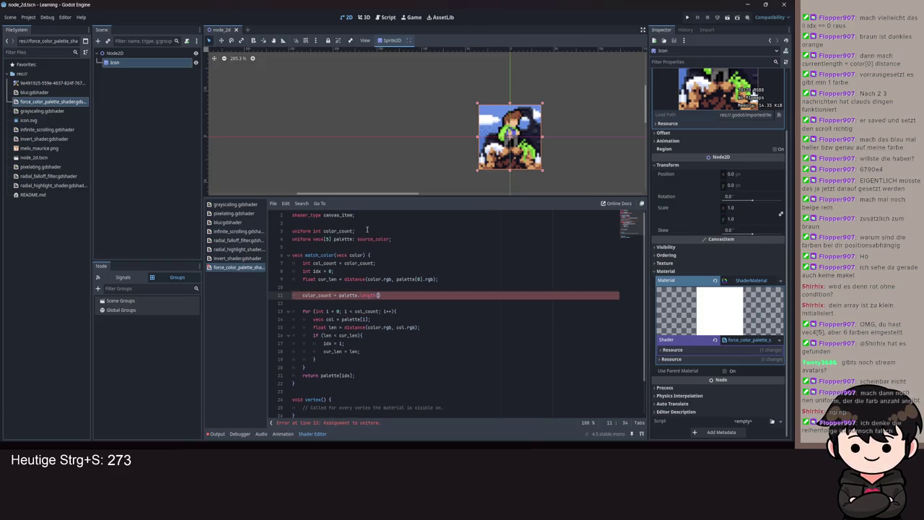
key("shift+Home")
key("BackSpace")
key("BackSpace")
- Move the col_count declaration below the palette check, assigning it from palette.length(), and save
left_click_drag(382, 256, 304, 255)
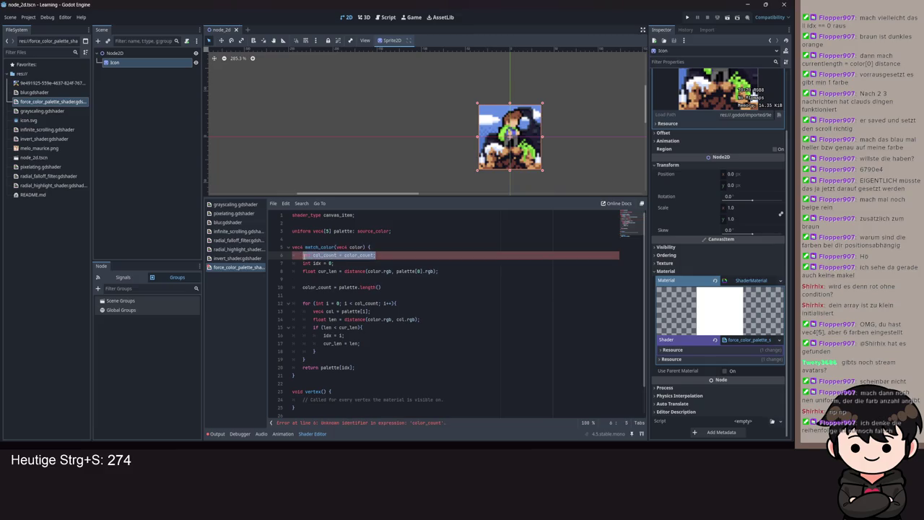
key("alt+Down")
key("alt+Down")
key("alt+Down")
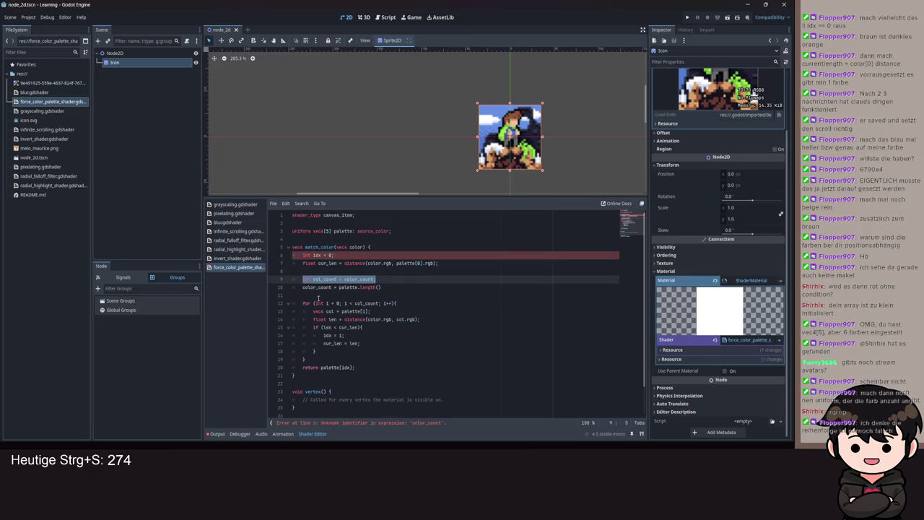
double_click(311, 286)
type("col_co")
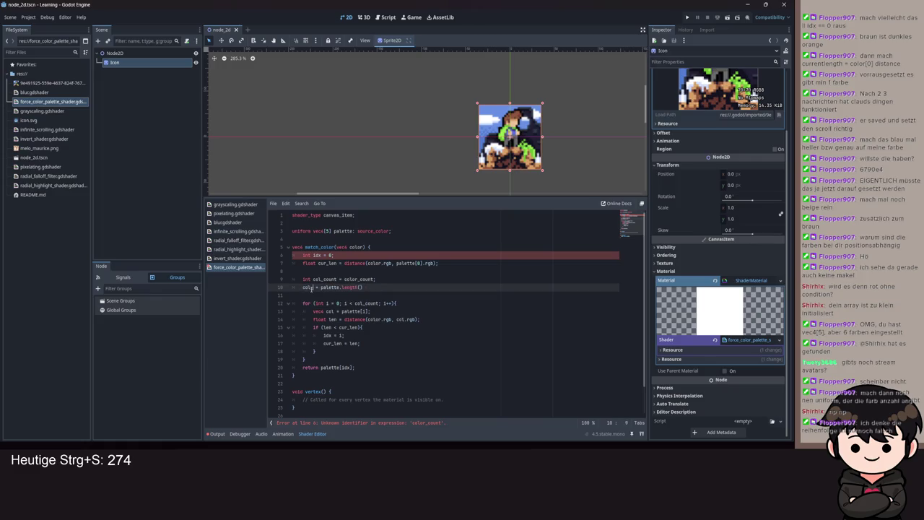
type("unt")
type("int")
left_click_drag(375, 278, 367, 269)
key("BackSpace")
key("BackSpace")
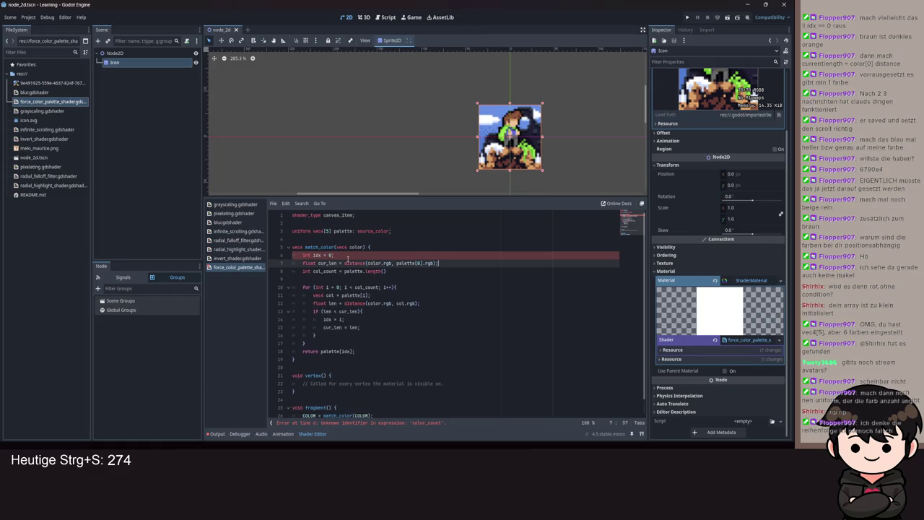
key("Return")
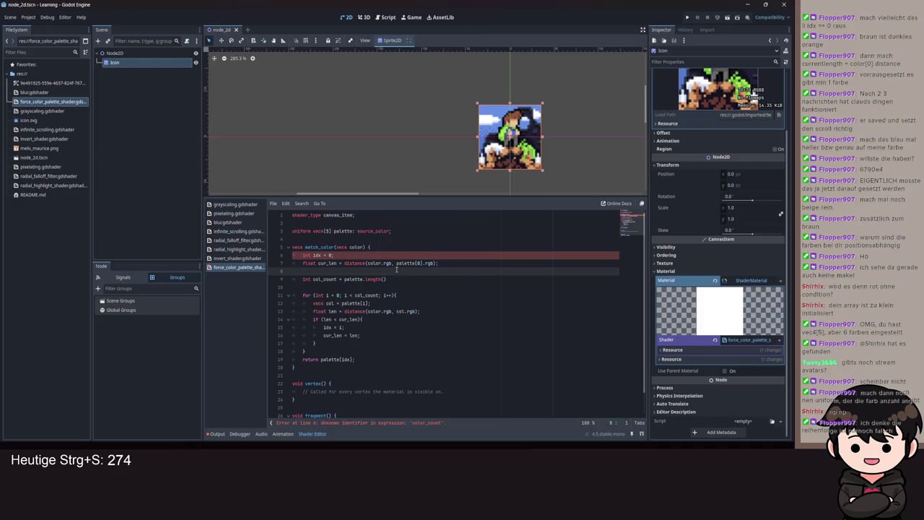
key("ctrl+s")
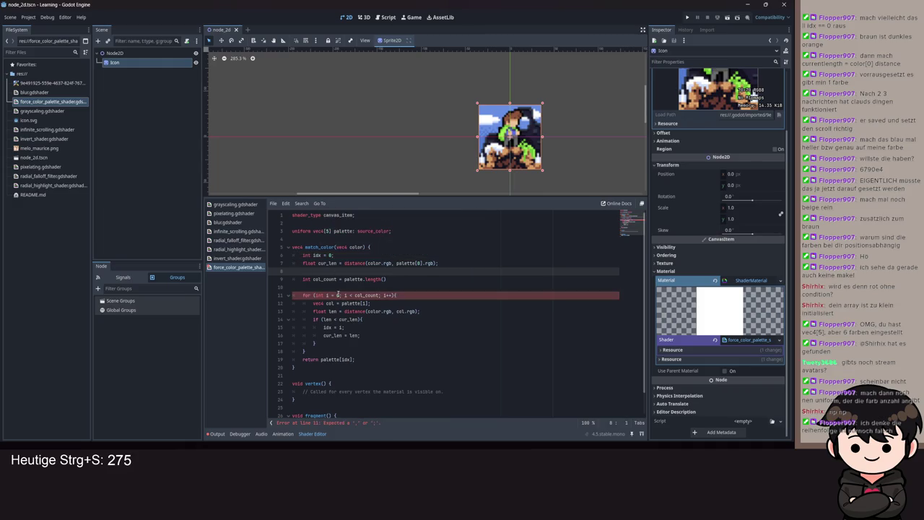
- Add the missing semicolon to the col_count line and save the shader
left_click(401, 280)
type(";")
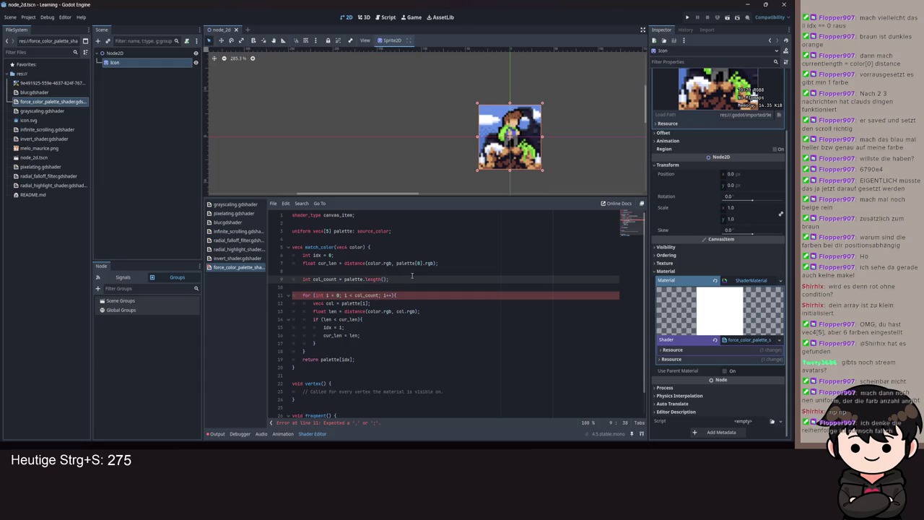
scroll(726, 361, "down", 3)
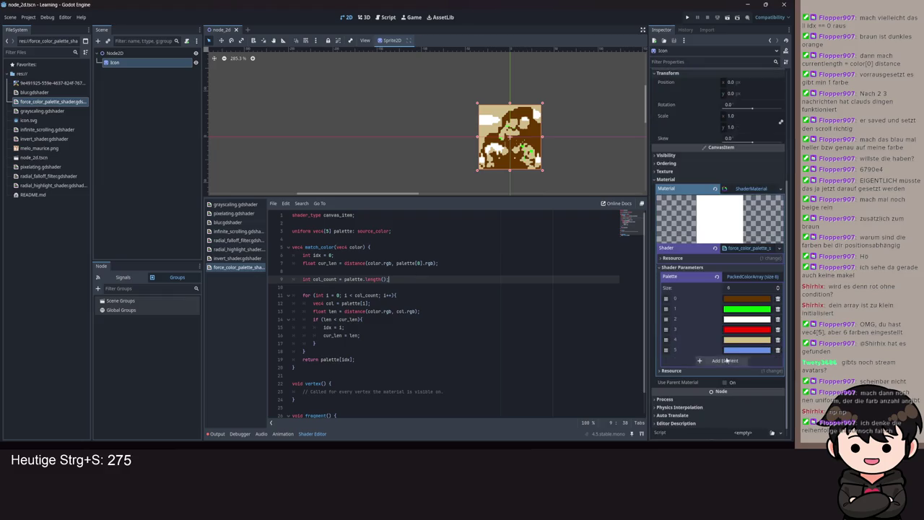
key("ctrl+s")
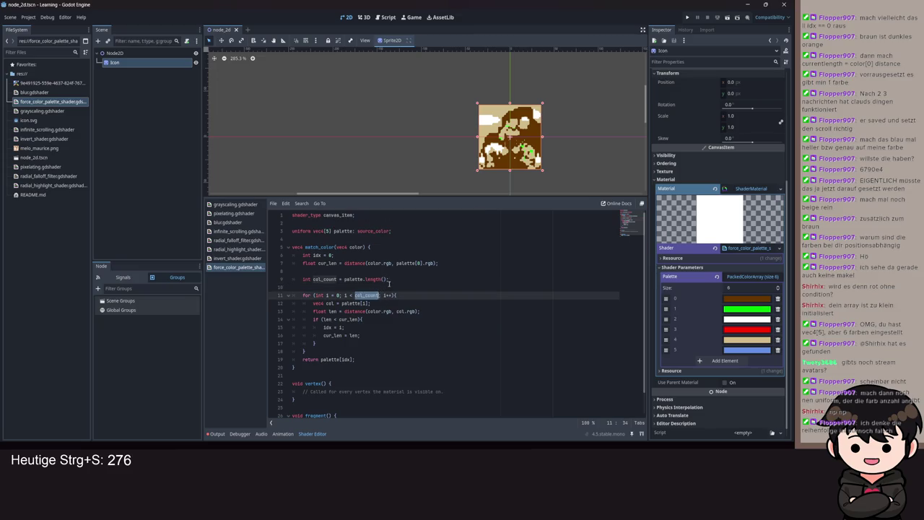
key("ctrl+s")
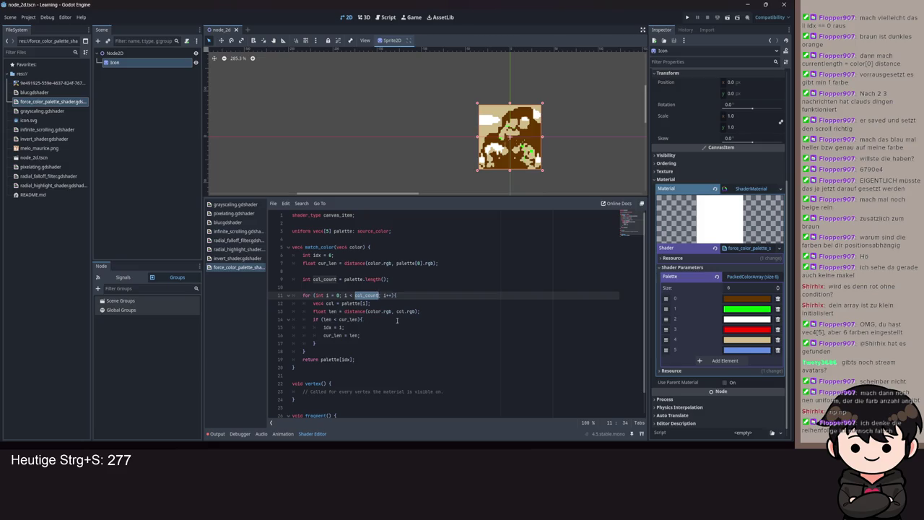
- Add a seventh colour to the inspector palette, then remove it again
scroll(431, 301, "down", 1)
scroll(431, 300, "up", 1)
left_click(722, 360)
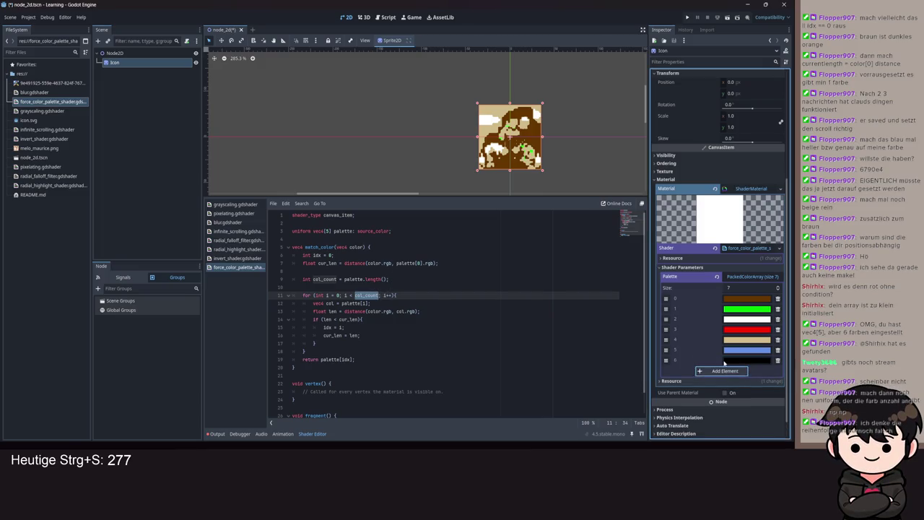
left_click(778, 360)
- Add a color_count uniform capped at palette.length(), save, and set Color Count to 324234234
left_click(328, 231)
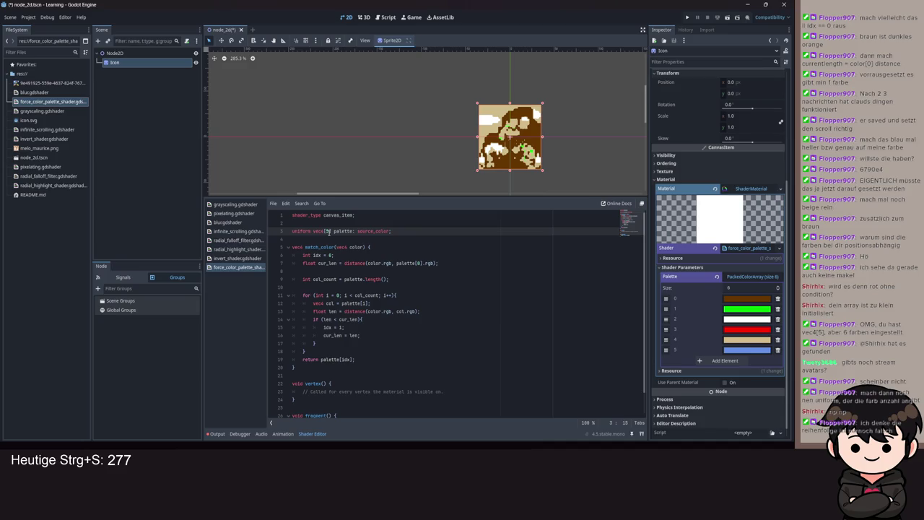
key("ctrl+z")
key("ctrl+z")
key("ctrl+z")
key("ctrl+z")
key("ctrl+y")
key("ctrl+y")
key("ctrl+y")
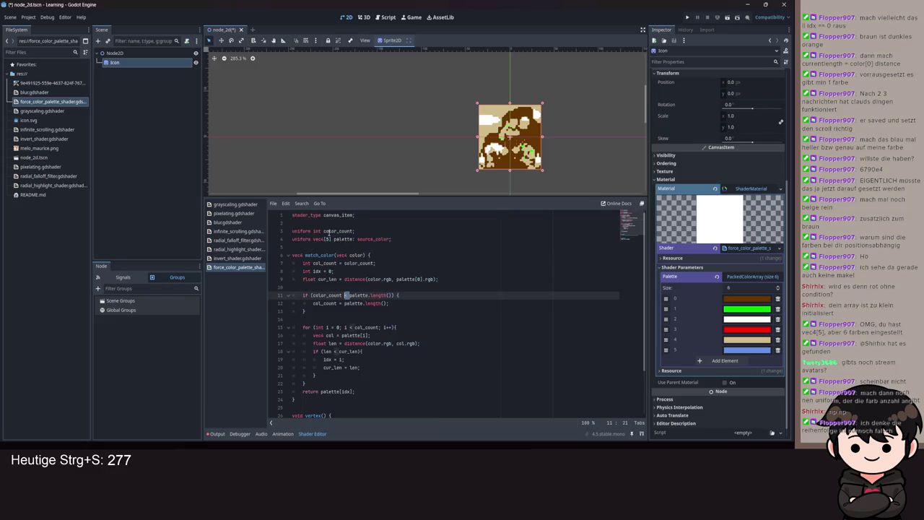
key("ctrl+y")
key("ctrl+s")
left_click(743, 276)
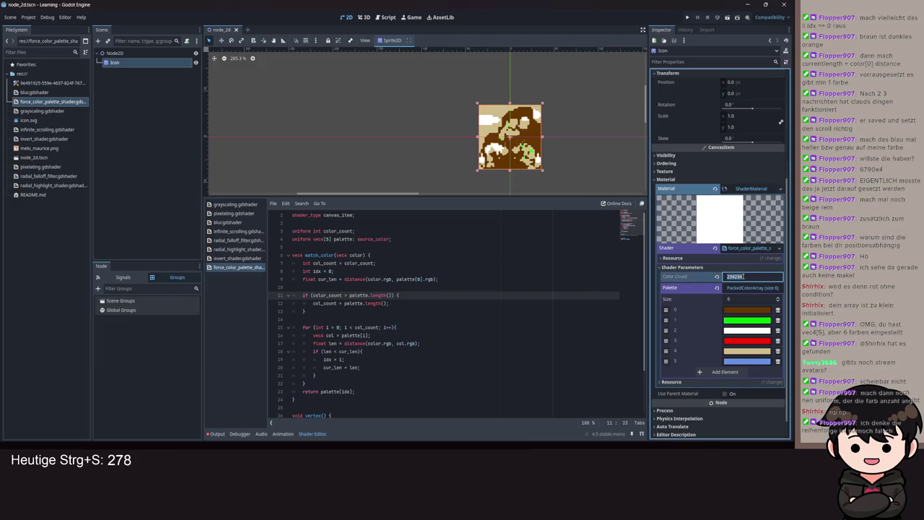
type("324234234")
- Turn color_count into a const of 5000, trying the uint type, and save
double_click(303, 231)
type("cons")
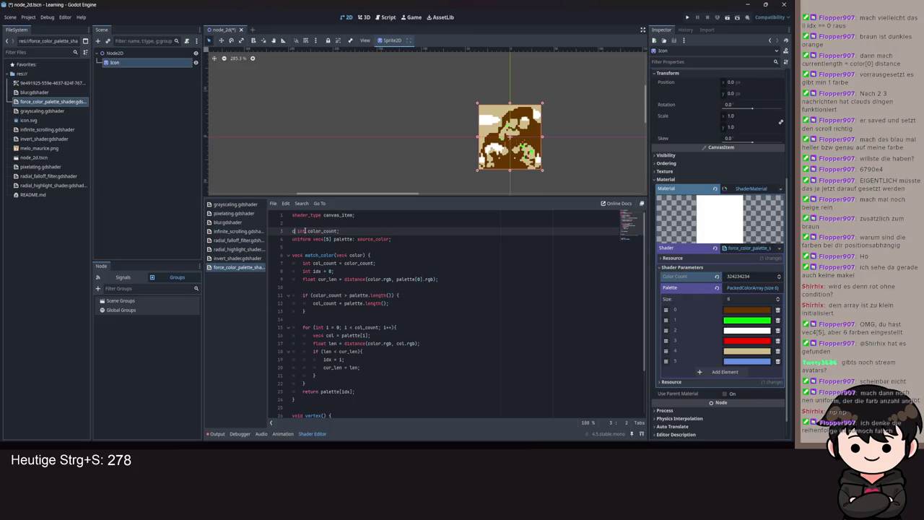
type("t")
type("= ")
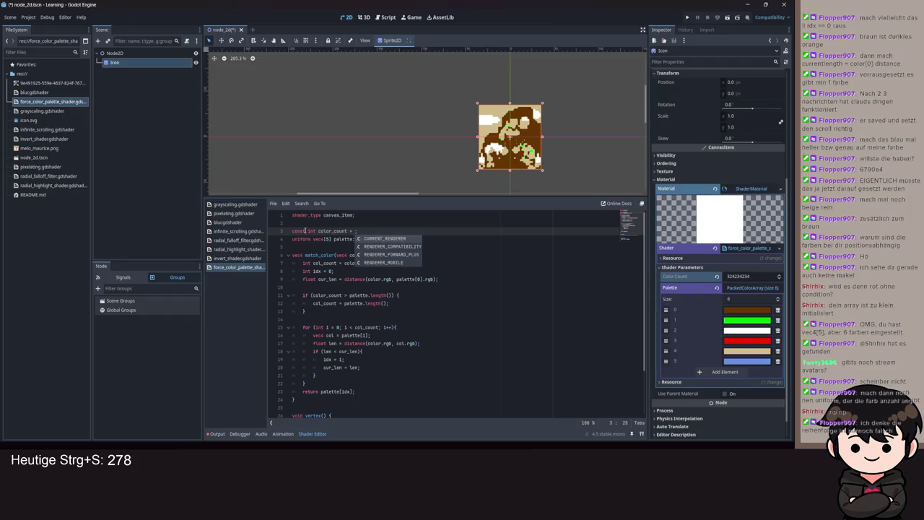
type("5000")
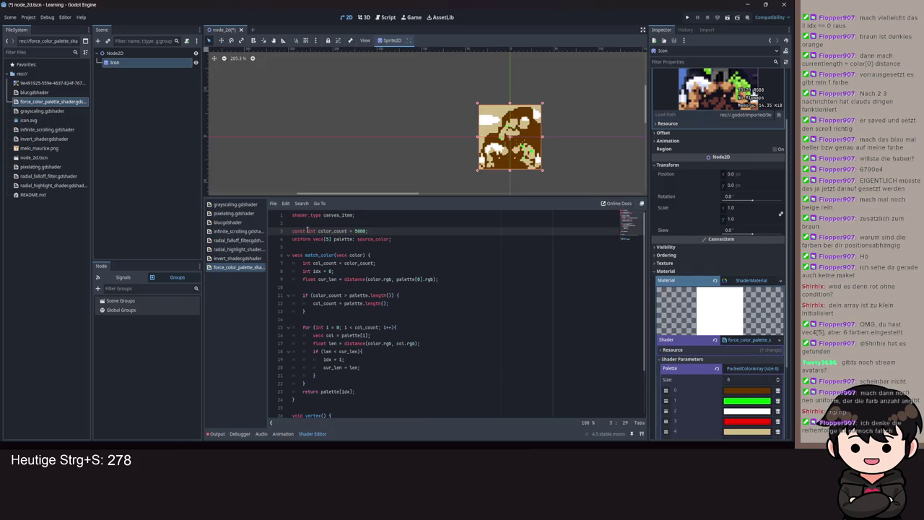
left_click(308, 231)
type("u")
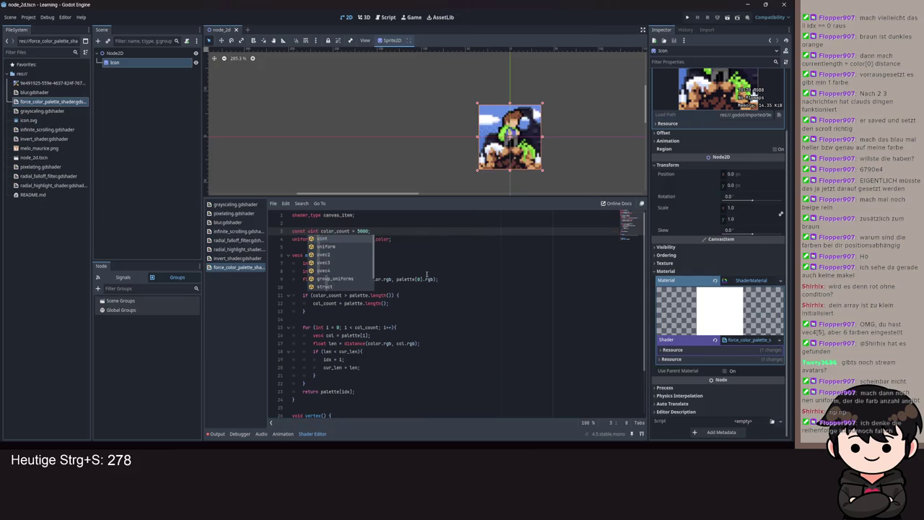
left_click(454, 281)
key("ctrl+s")
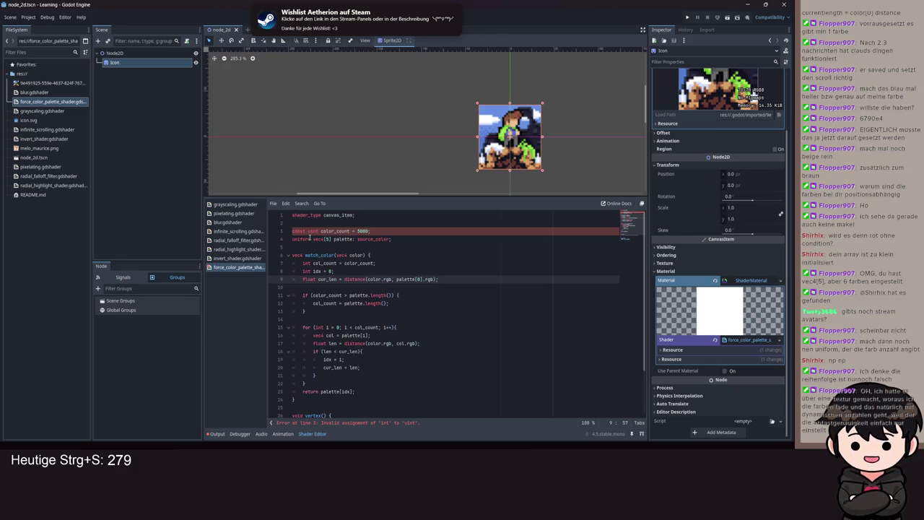
- Revert color_count's type back to int and save the compiling shader
left_click(311, 231)
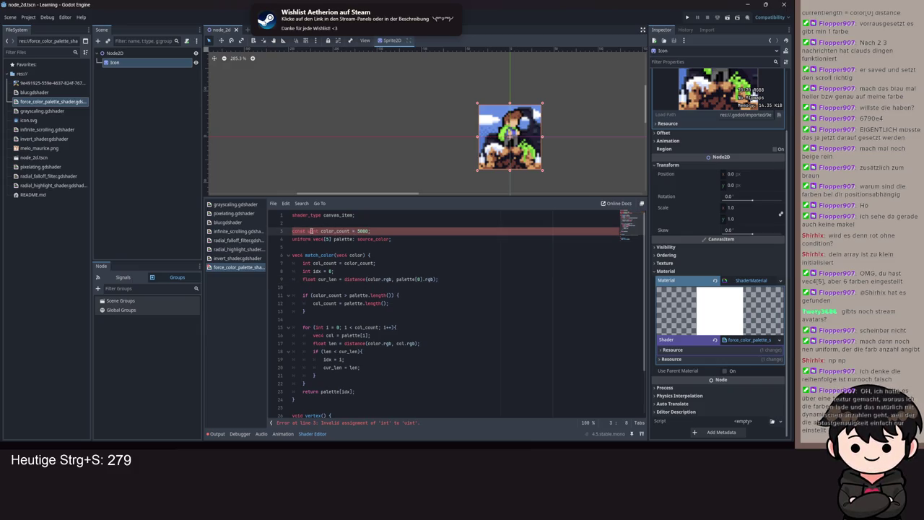
key("ctrl+s")
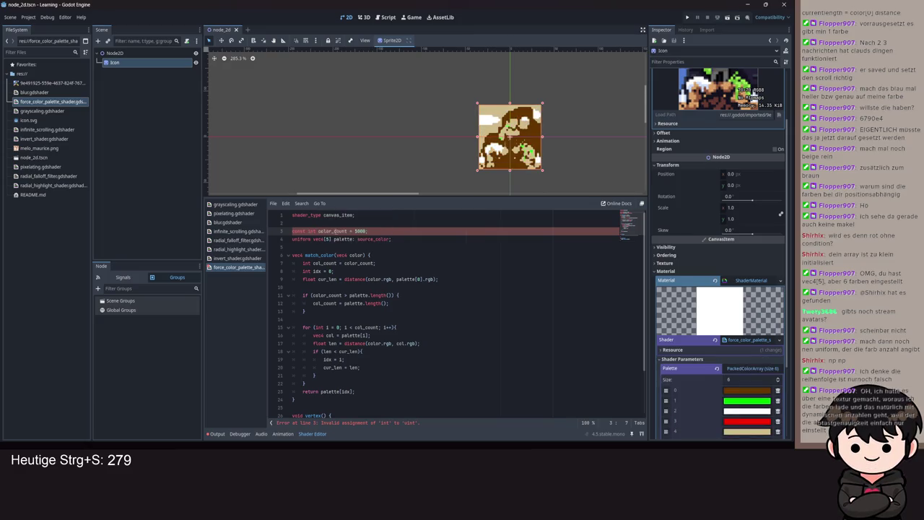
key("ctrl+s")
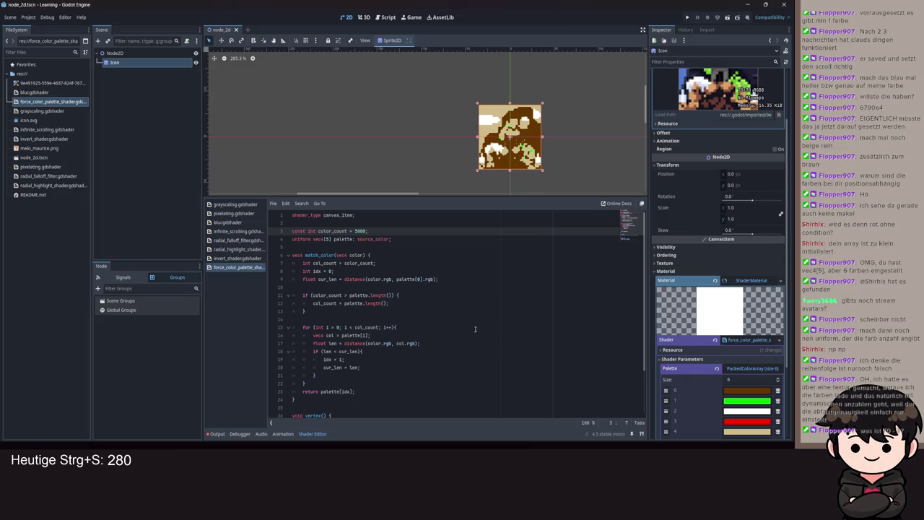
scroll(458, 334, "down", 3)
scroll(458, 335, "up", 2)
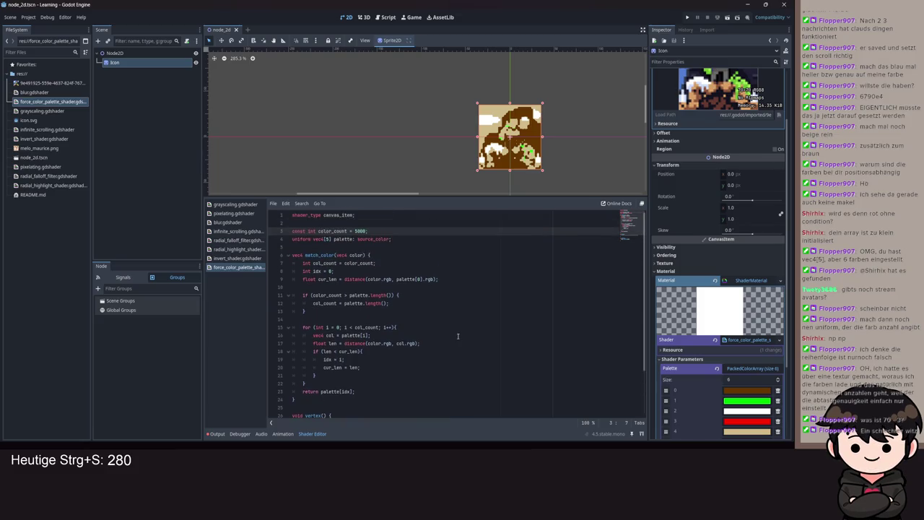
scroll(442, 350, "down", 2)
scroll(394, 354, "up", 2)
scroll(497, 337, "down", 2)
scroll(722, 318, "down", 3)
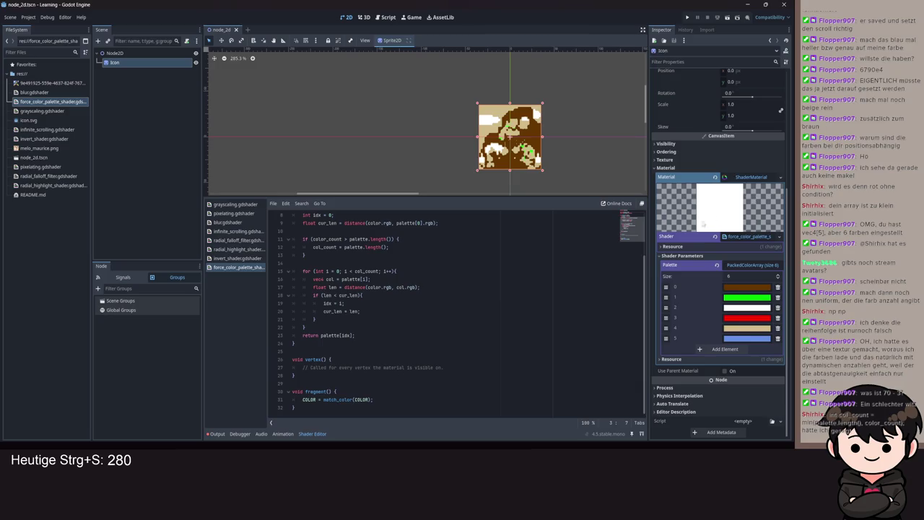
scroll(381, 305, "up", 2)
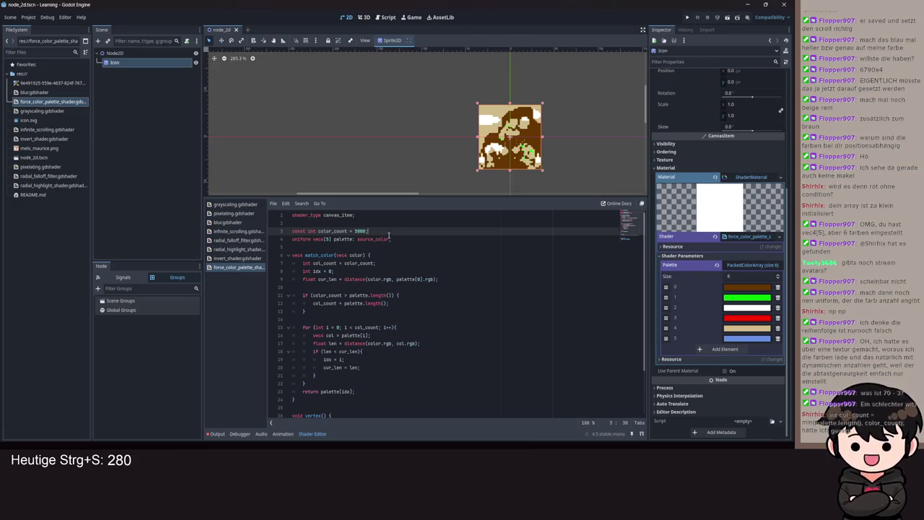
key("Up")
scroll(396, 274, "down", 2)
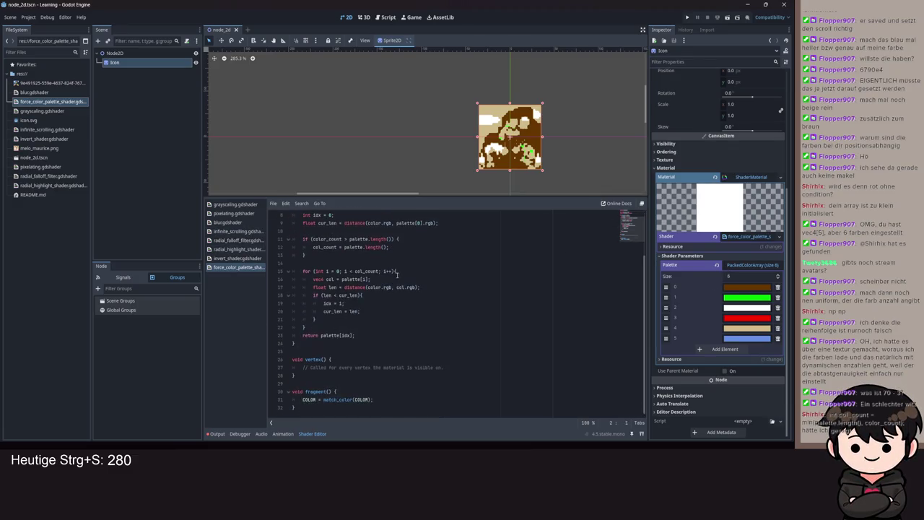
scroll(397, 302, "up", 2)
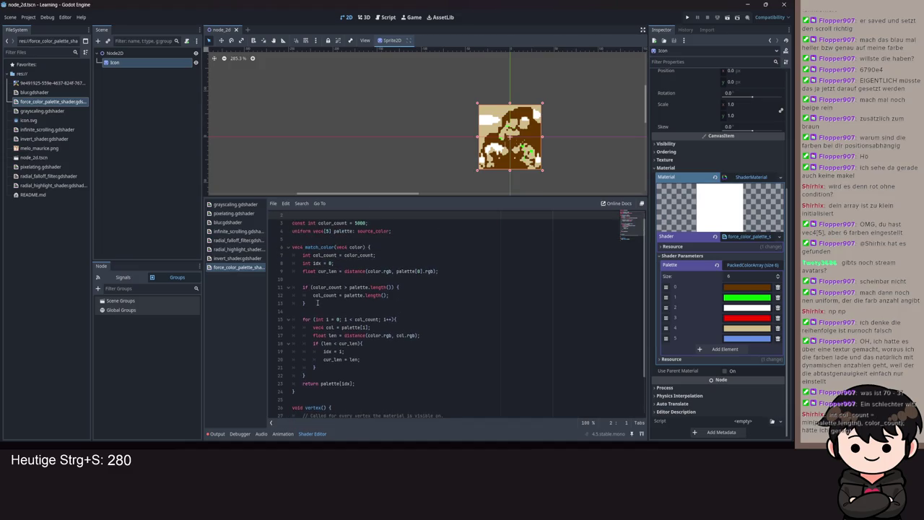
left_click_drag(306, 303, 302, 288)
- Replace the if block with 'col_count = min(palette.length(), color_count);' and save the shader
key("BackSpace")
type("col")
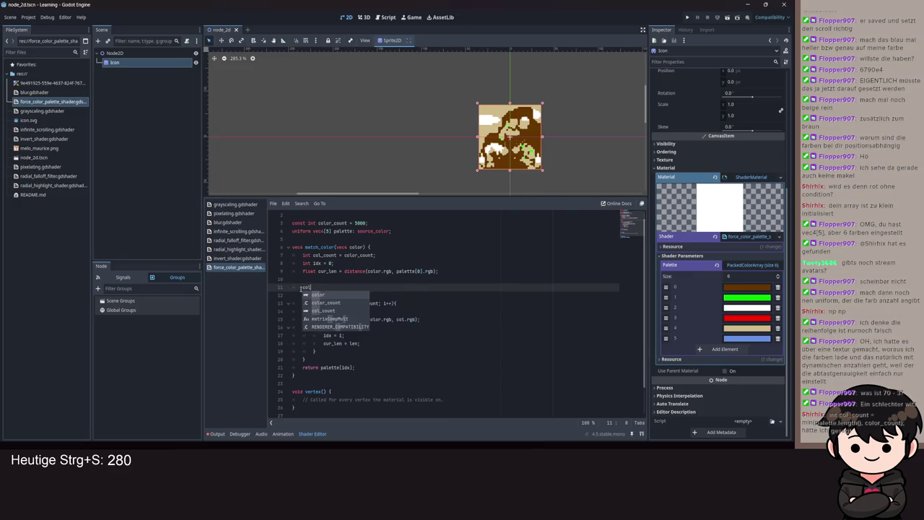
type("_count = min")
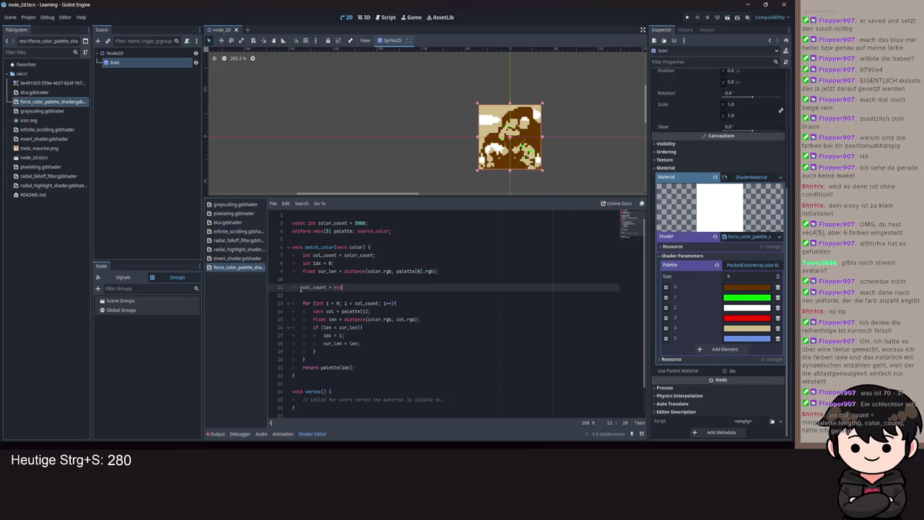
type("(")
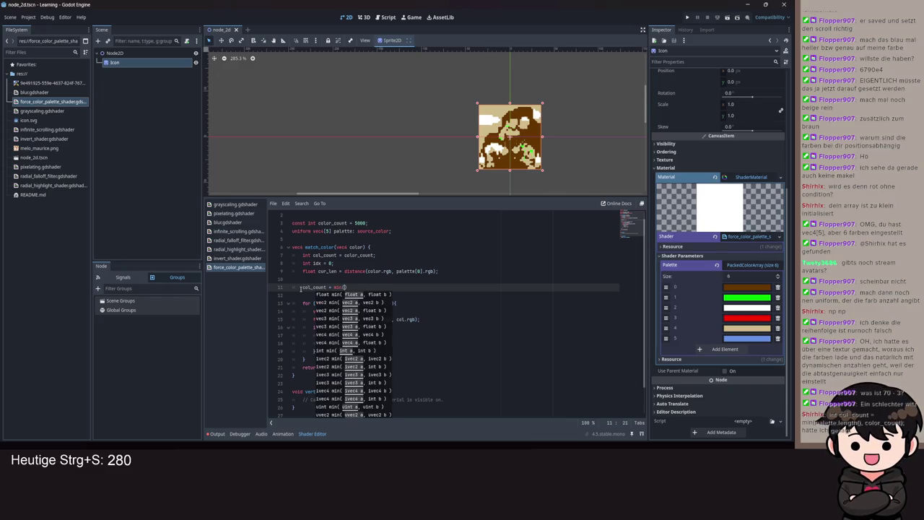
type("palette.le")
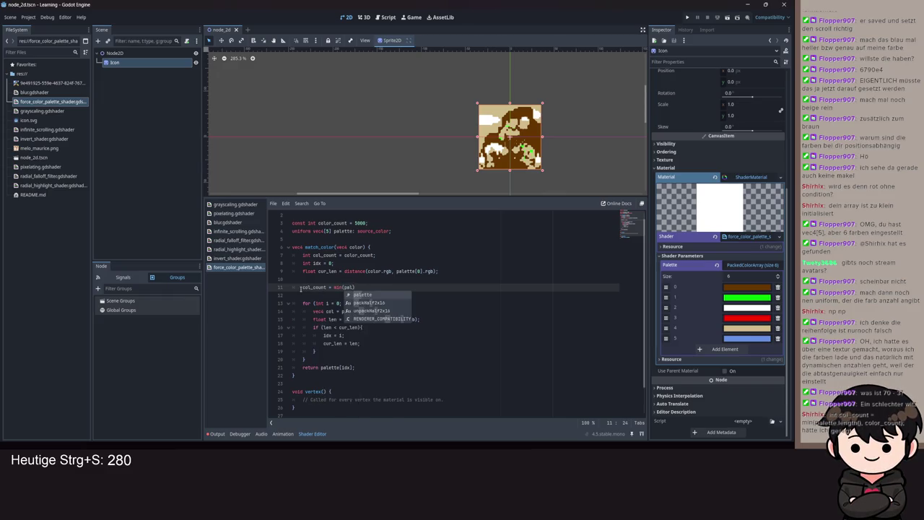
type("ngth(),")
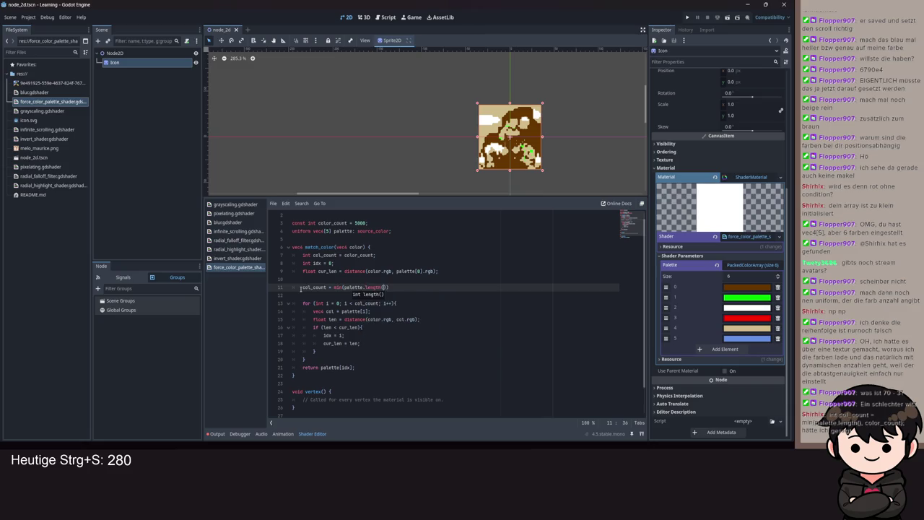
key("BackSpace")
key("BackSpace")
key("Up")
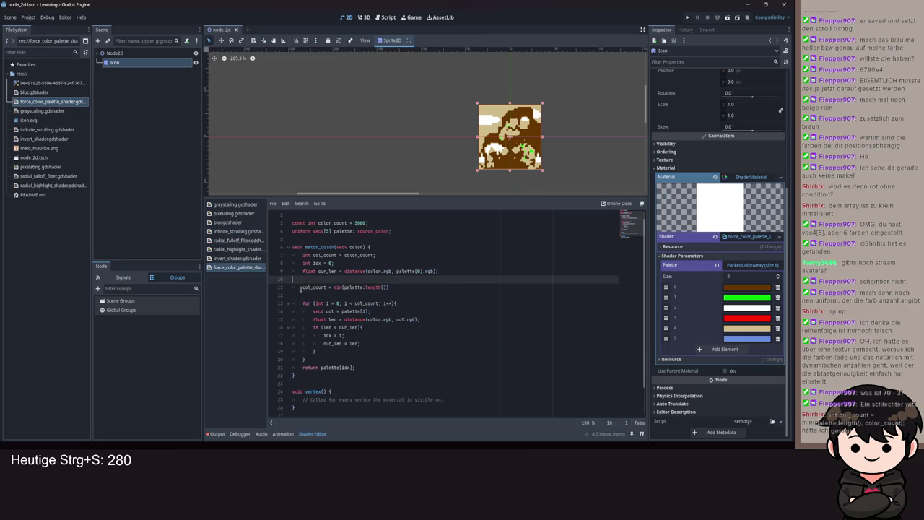
key("Down")
type(", col")
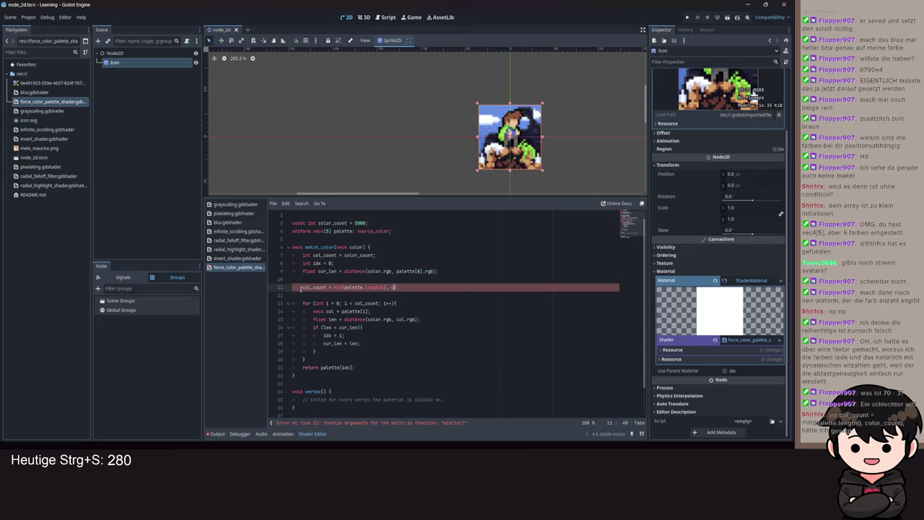
type("or_count)")
type(";")
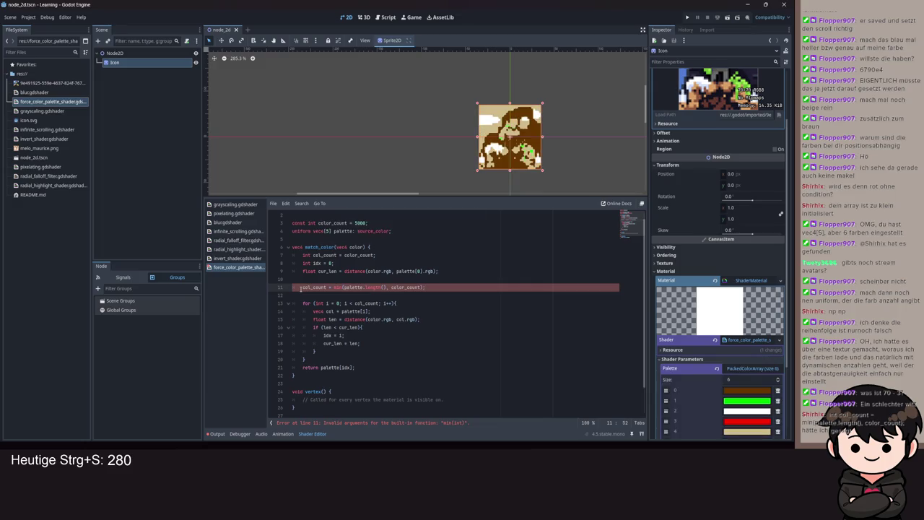
key("ctrl+s")
scroll(527, 282, "down", 2)
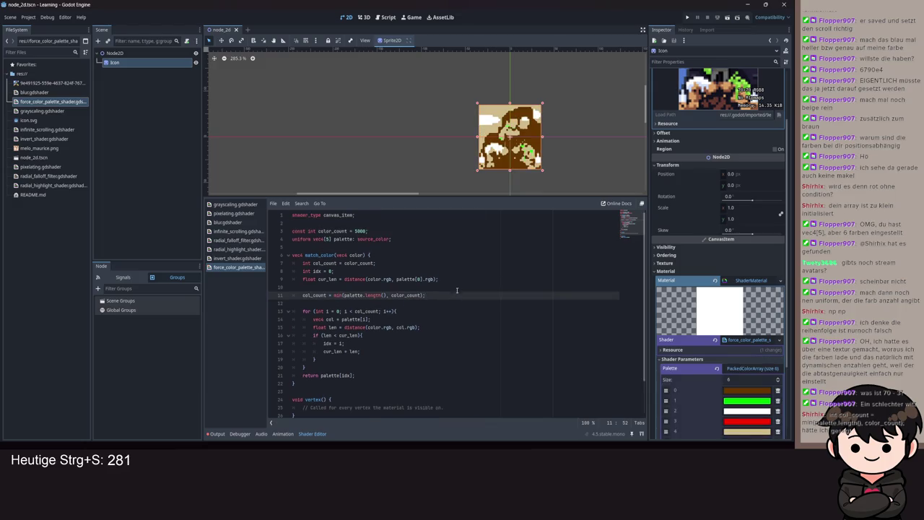
scroll(527, 282, "up", 1)
scroll(681, 349, "down", 5)
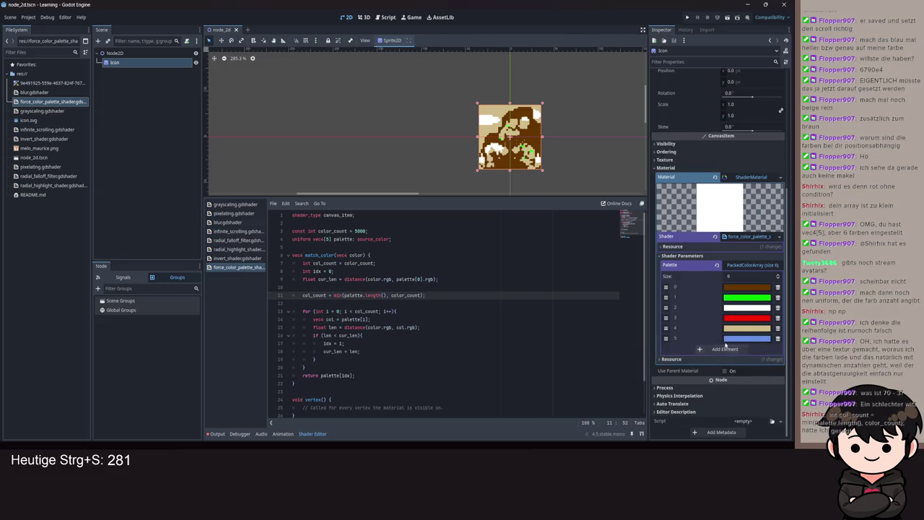
- Enlarge the palette uniform from vec4[5] to vec4[16] and save the shader
left_click(328, 239)
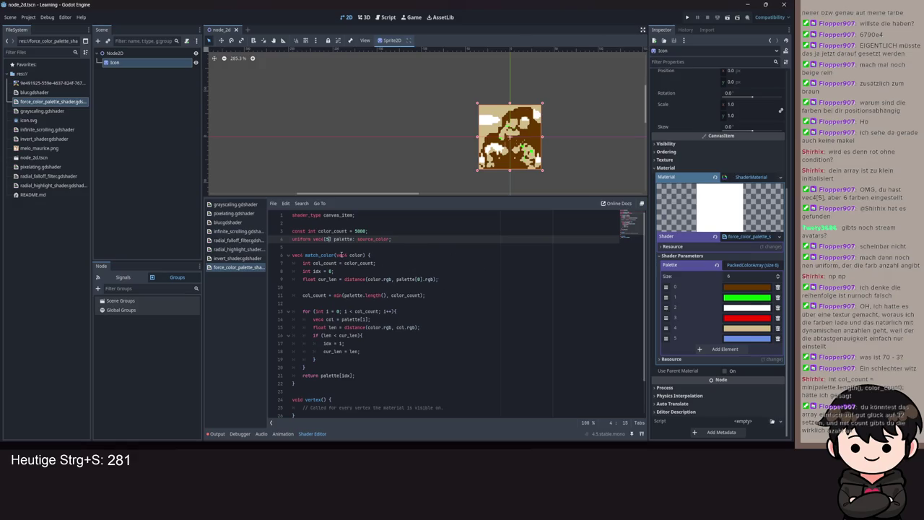
key("BackSpace")
type("16")
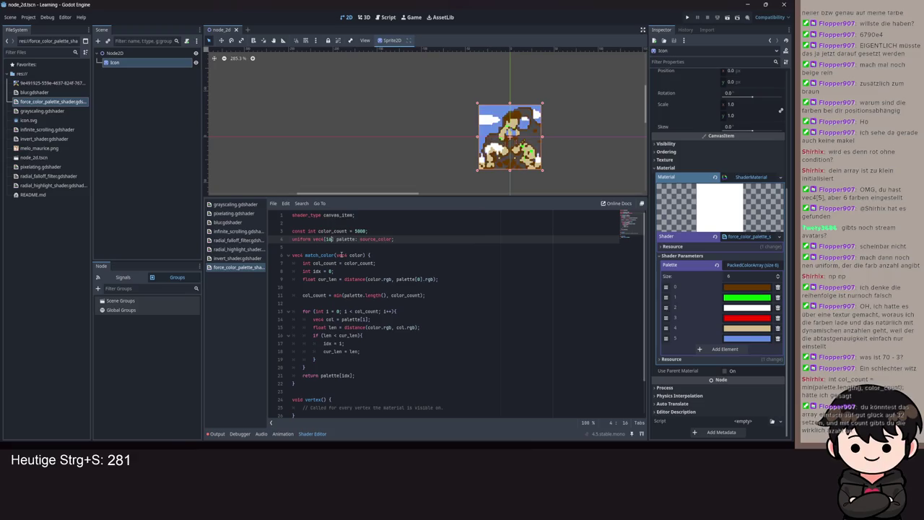
key("ctrl+s")
left_click(606, 263)
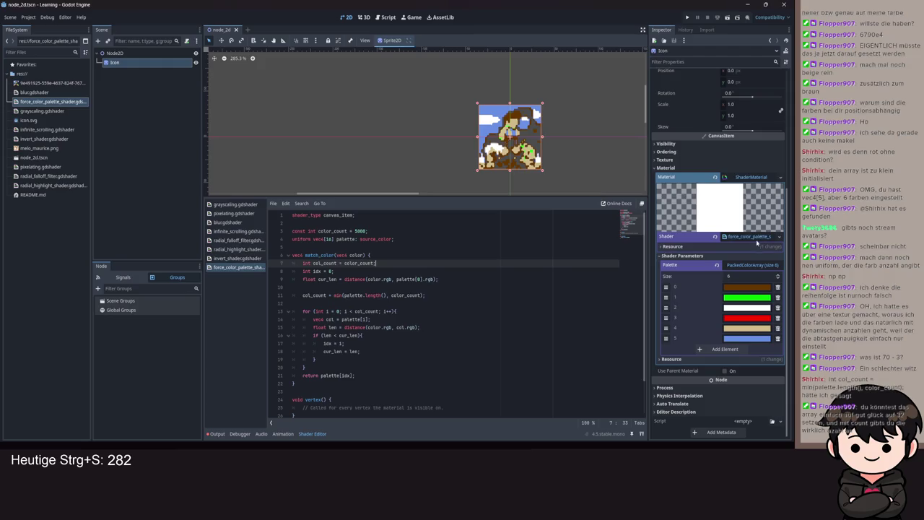
scroll(753, 240, "up", 1)
- Re-expand the ShaderMaterial parameters to reveal the Palette array's six colour entries
left_click(751, 187)
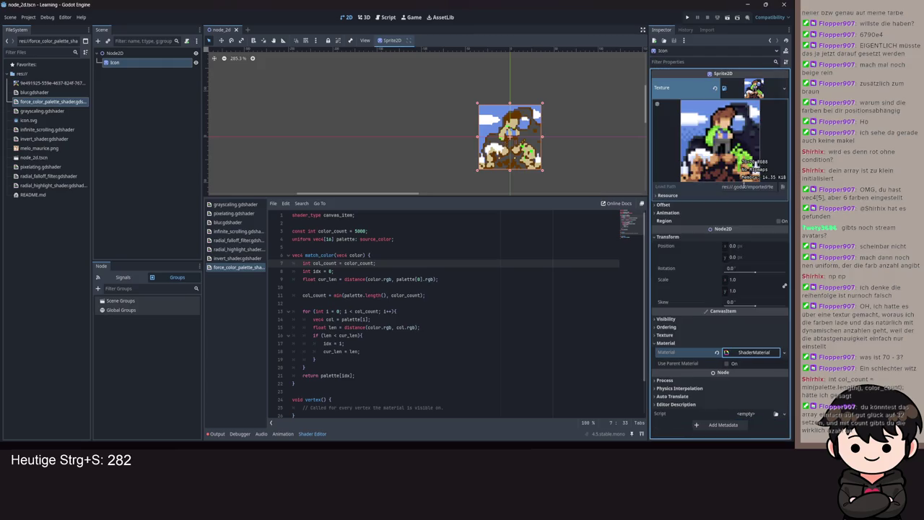
left_click(751, 352)
left_click(755, 350)
left_click(754, 350)
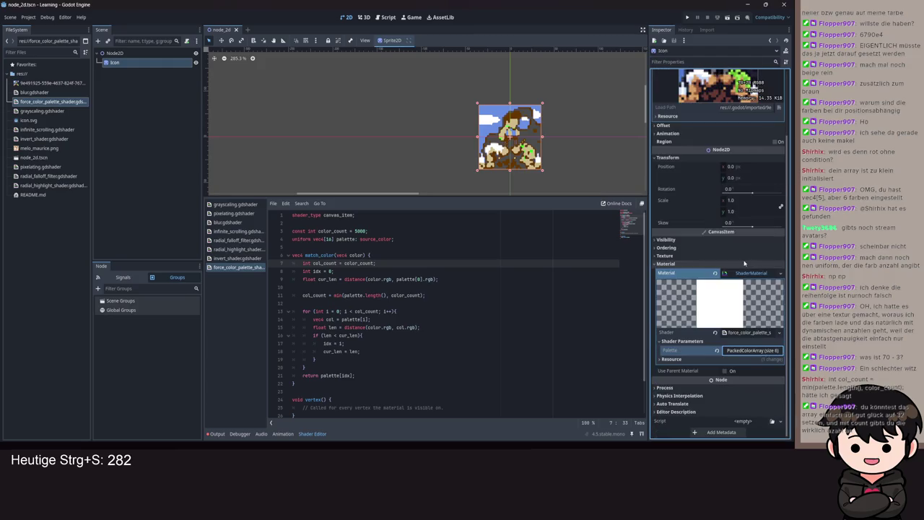
left_click(756, 349)
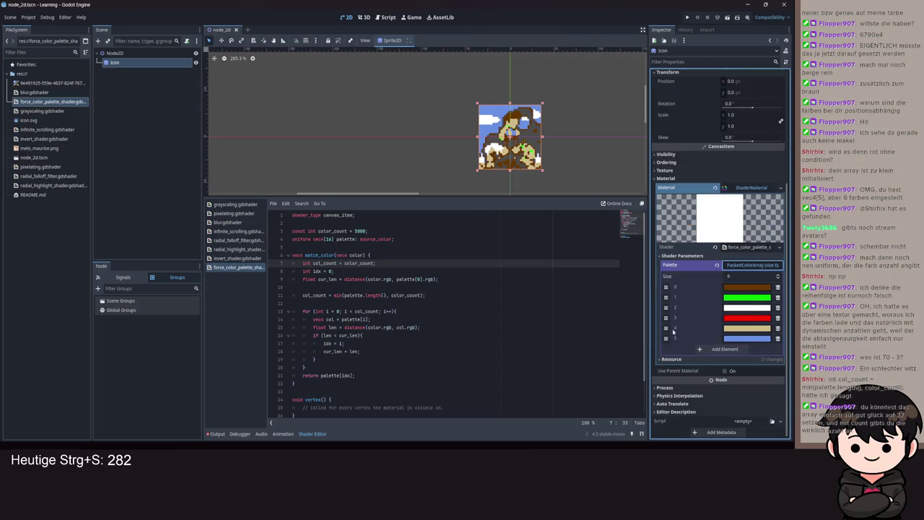
key("ctrl+s")
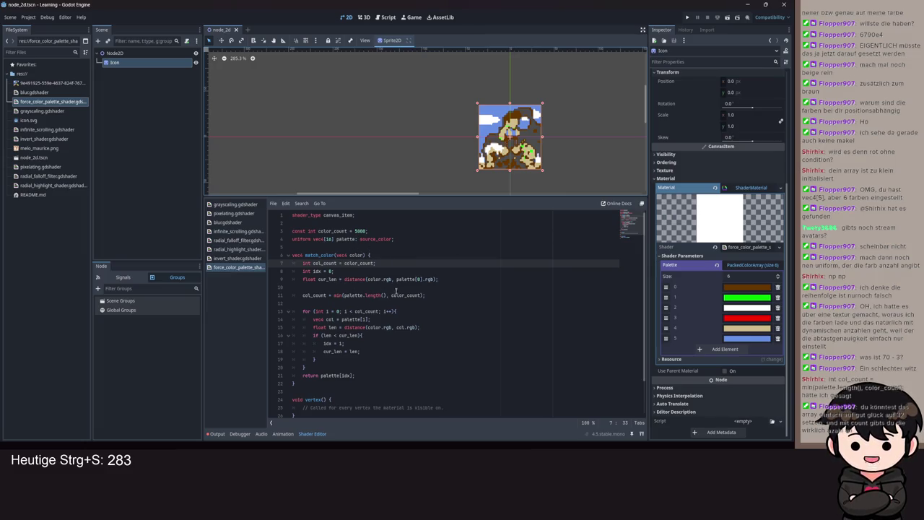
- Change the palette array size from 16 to 32 and save
double_click(404, 295)
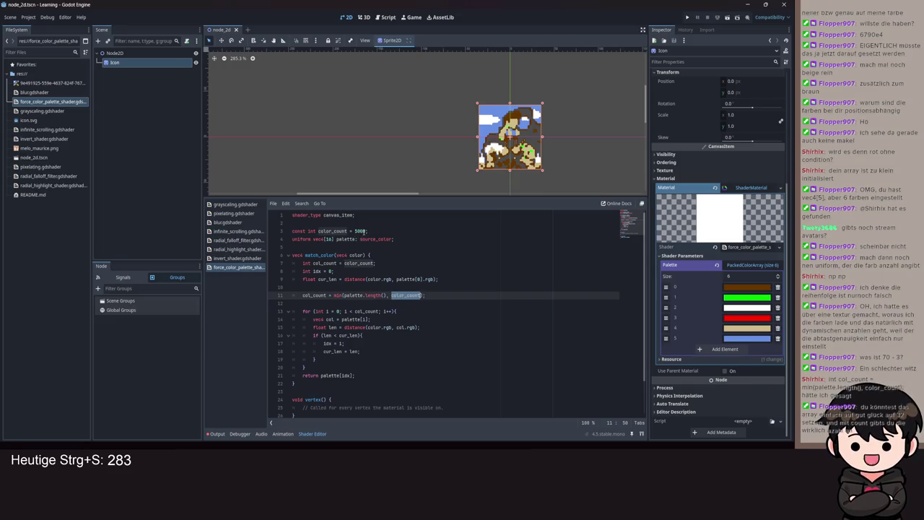
double_click(329, 240)
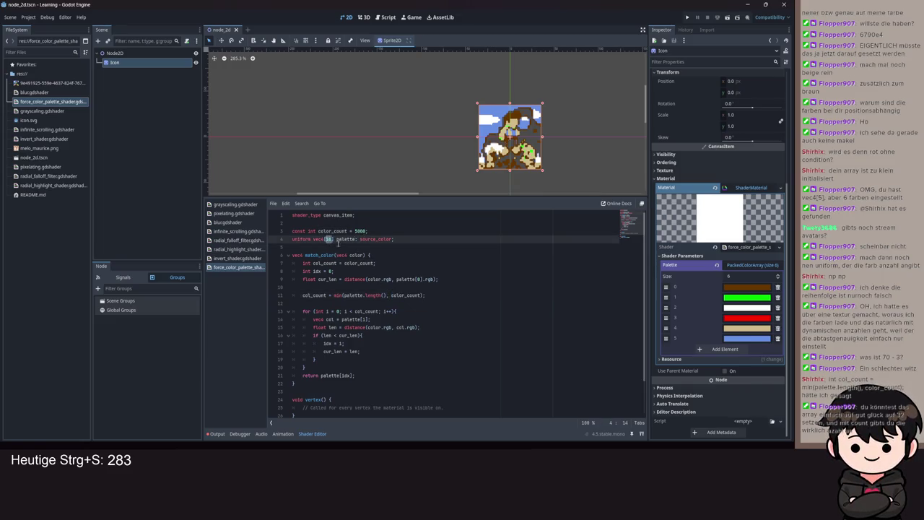
type("32")
key("ctrl+s")
- Briefly try a palette size of 2048, then undo back to 32 and save
left_click(313, 238)
left_click_drag(336, 238, 321, 241)
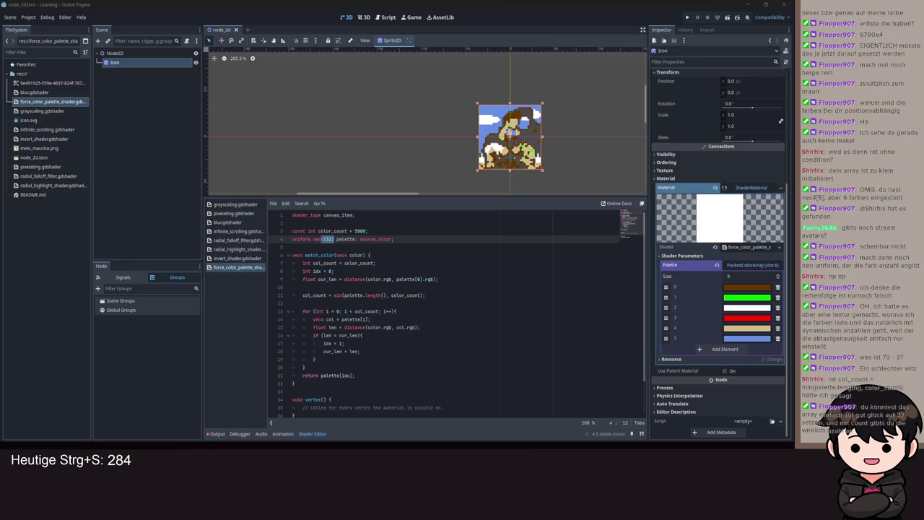
left_click(411, 336)
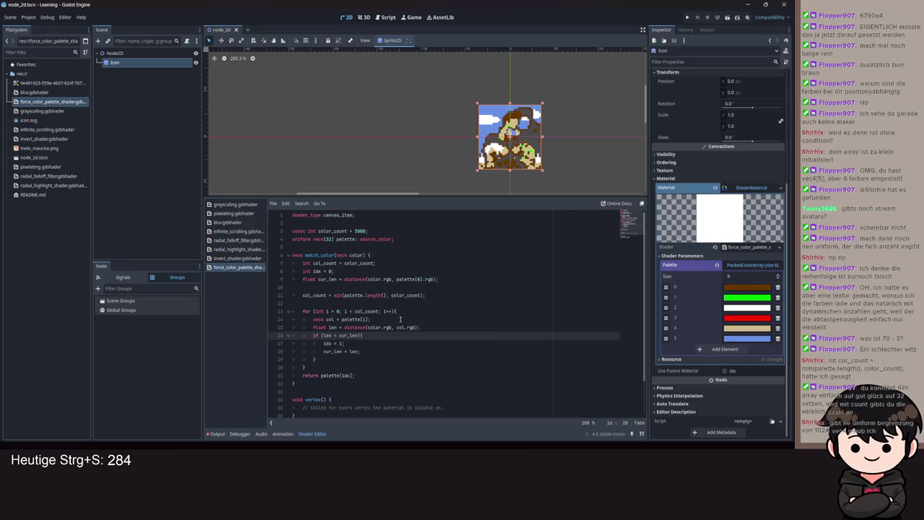
left_click(330, 238)
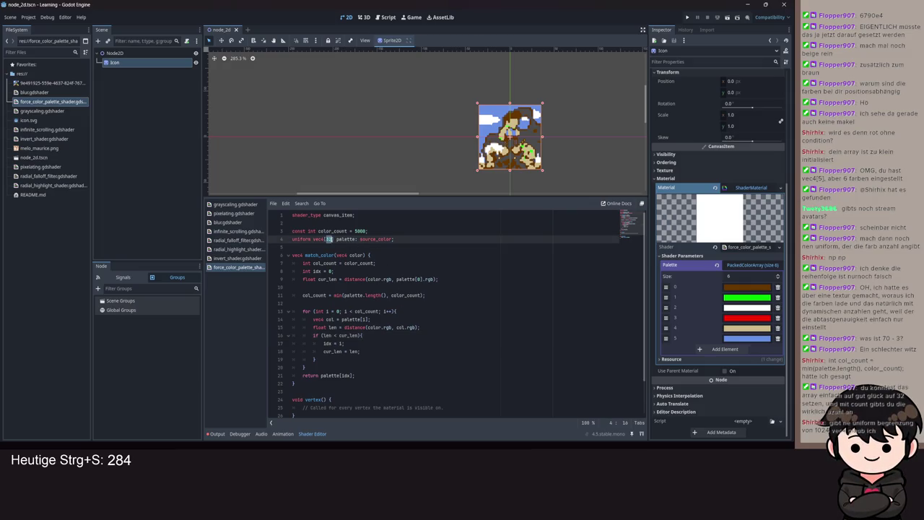
type("048")
key("ctrl+s")
key("ctrl+z")
key("Right")
key("ctrl+s")
mouse_move(742, 287)
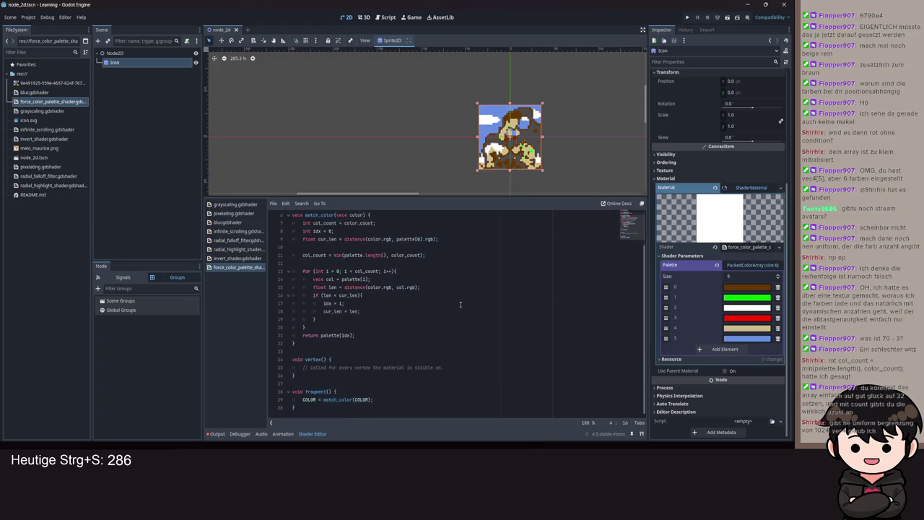
scroll(424, 304, "down", 3)
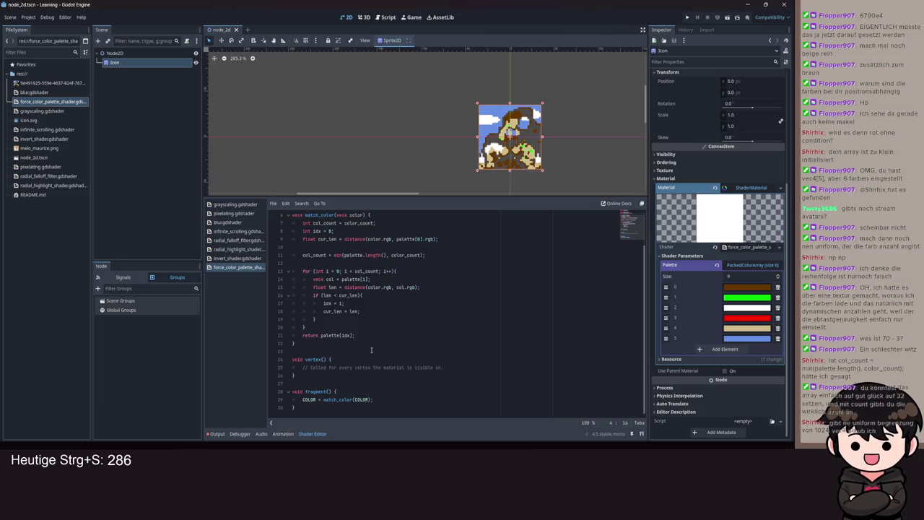
scroll(368, 333, "up", 3)
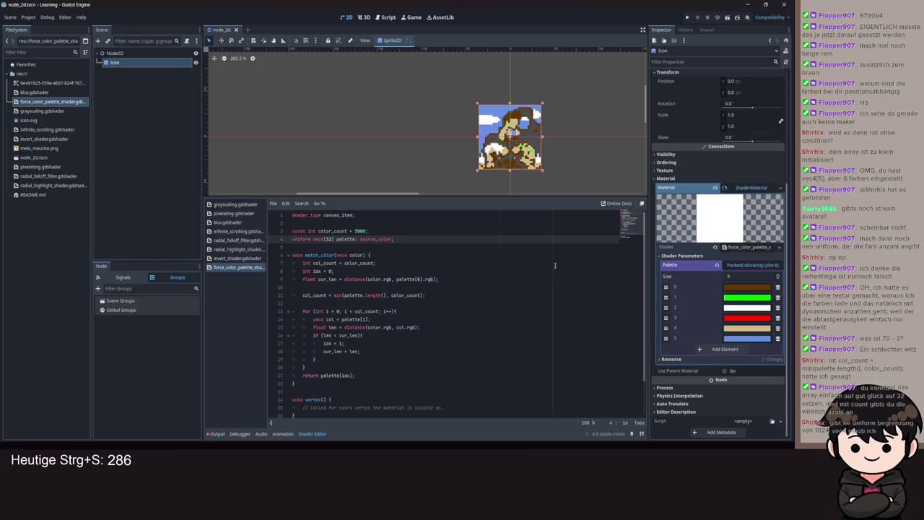
scroll(424, 292, "down", 3)
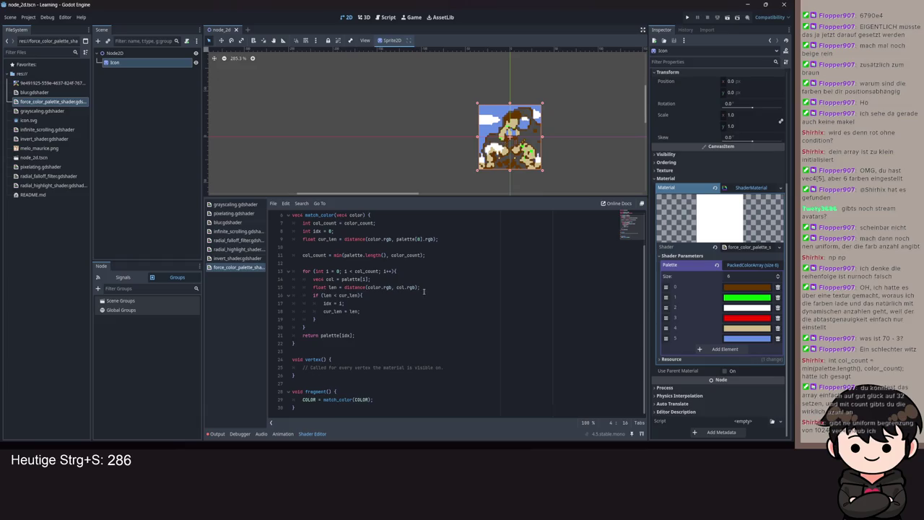
scroll(375, 294, "up", 3)
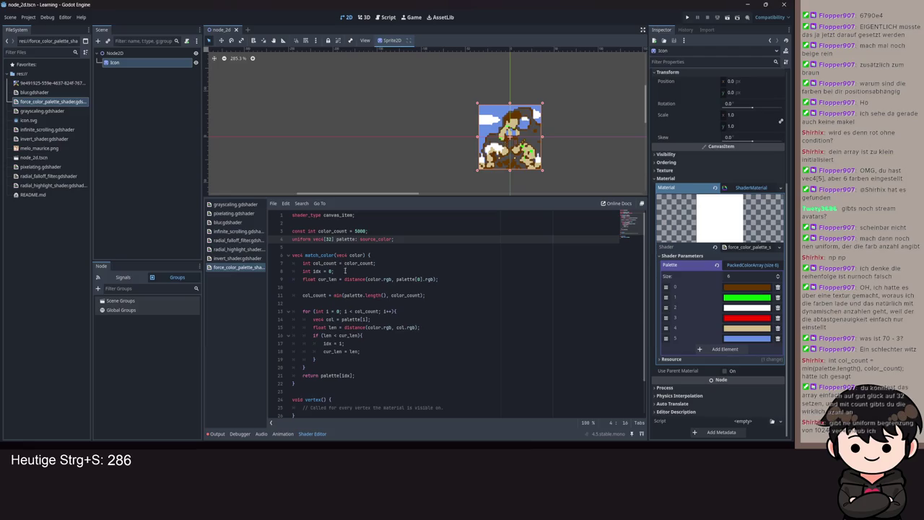
scroll(388, 302, "down", 3)
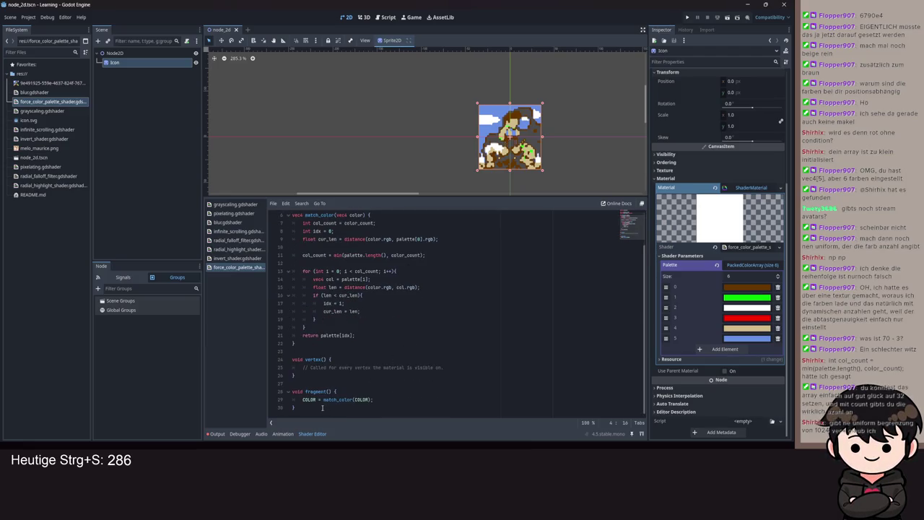
left_click_drag(322, 407, 288, 383)
left_click(507, 365)
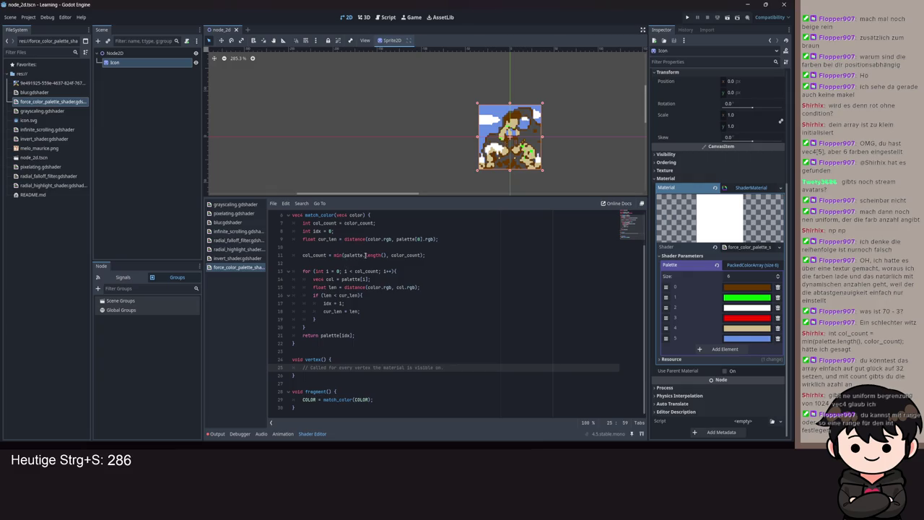
scroll(364, 244, "up", 2)
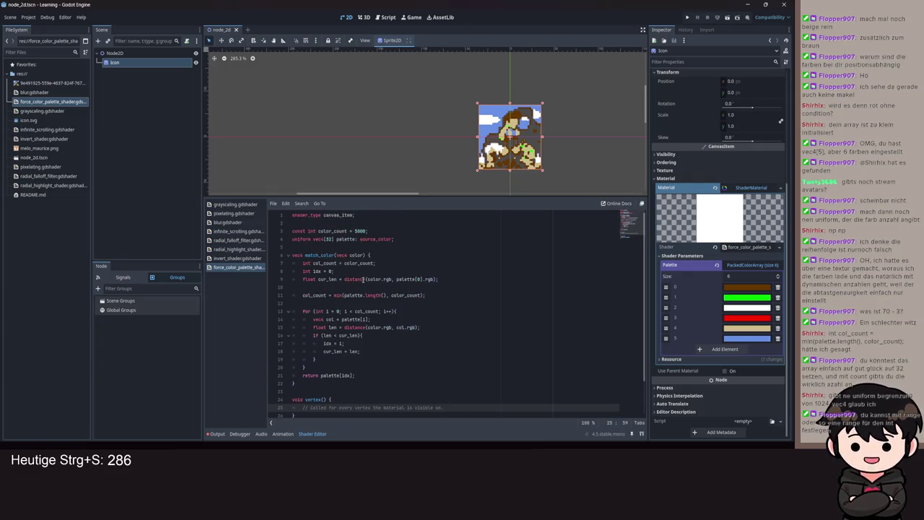
double_click(359, 231)
key("BackSpace")
key("BackSpace")
key("BackSpace")
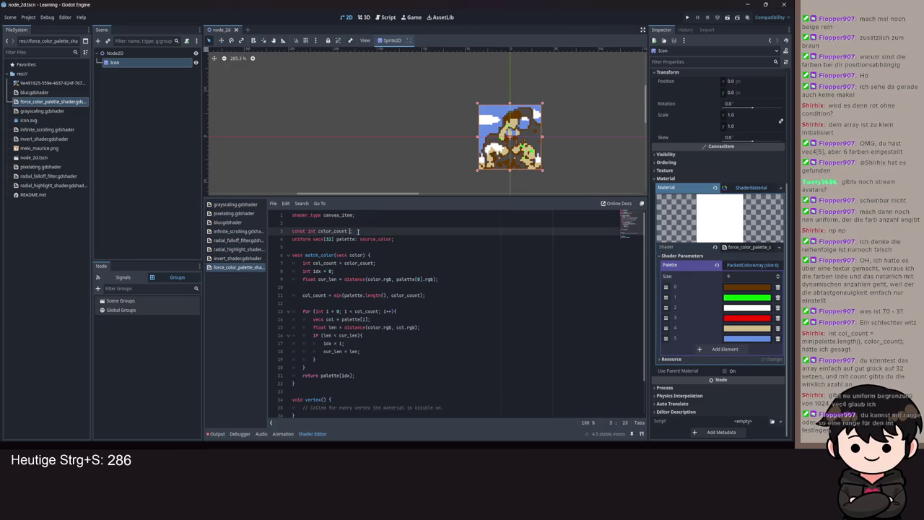
type("hint")
key("BackSpace")
key("BackSpace")
key("BackSpace")
key("ctrl+z")
key("ctrl+z")
key("ctrl+z")
key("ctrl+s")
type("5000;")
double_click(369, 239)
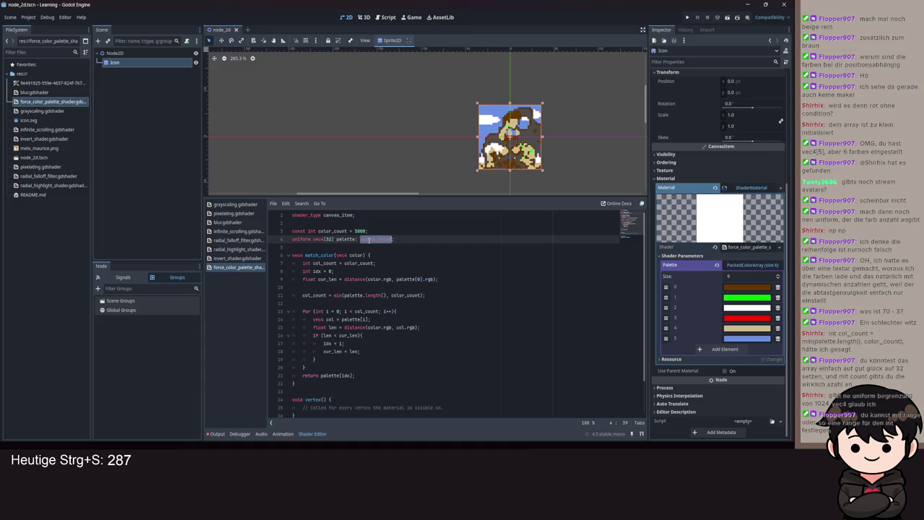
key("ctrl+s")
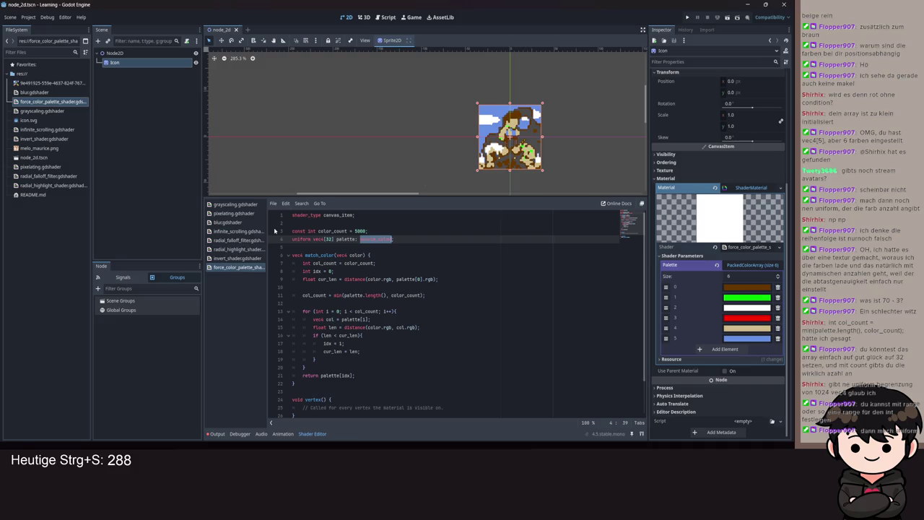
scroll(527, 318, "down", 1)
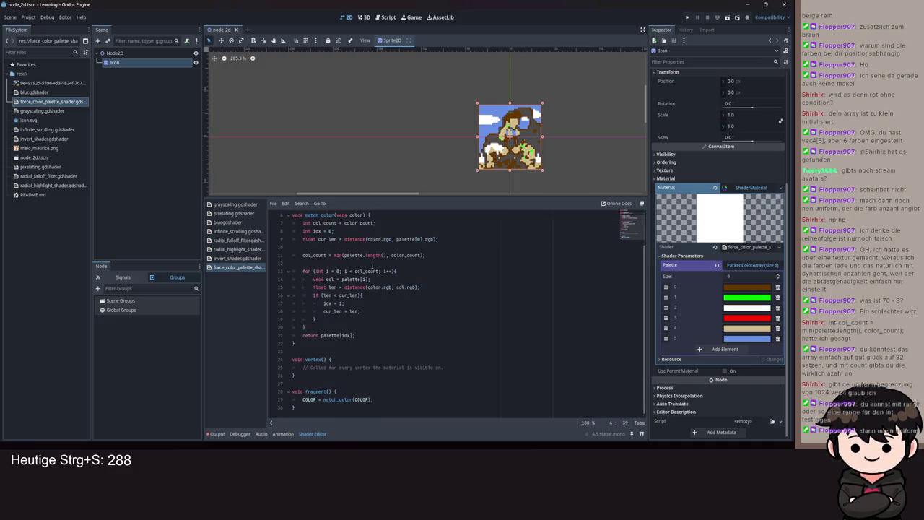
scroll(527, 318, "up", 1)
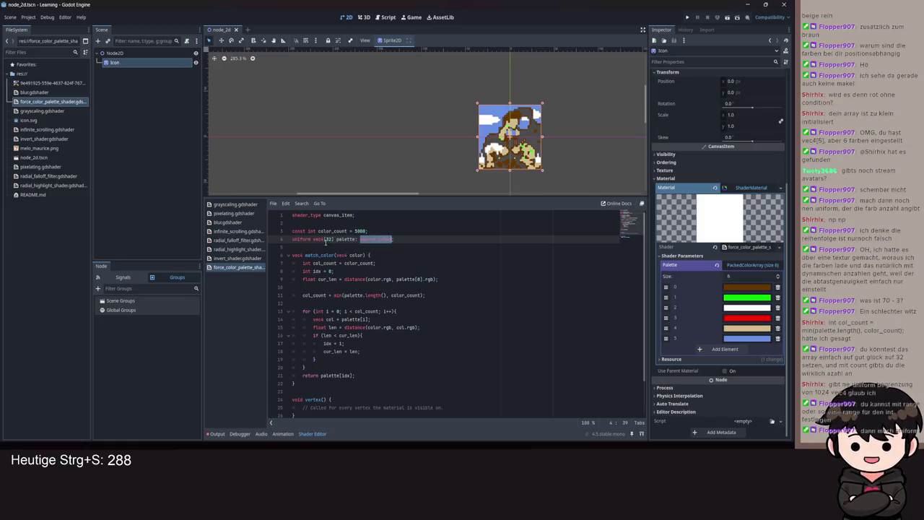
double_click(296, 231)
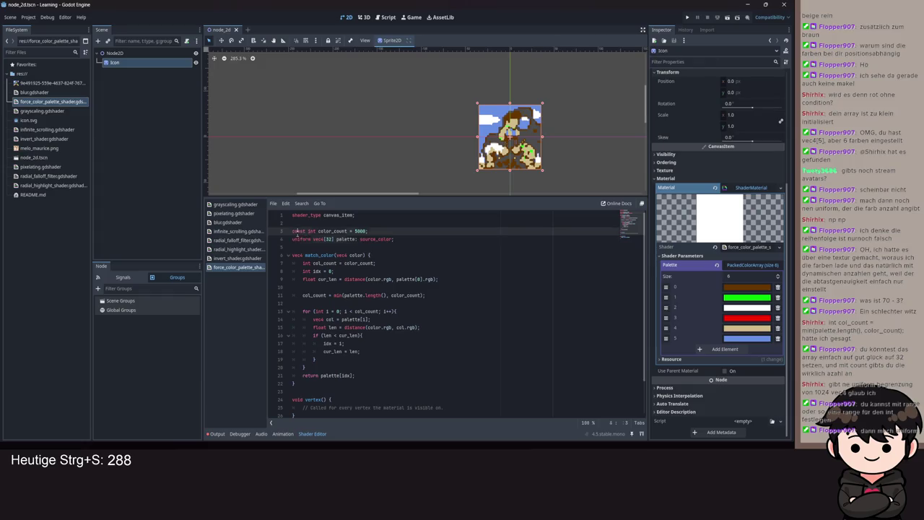